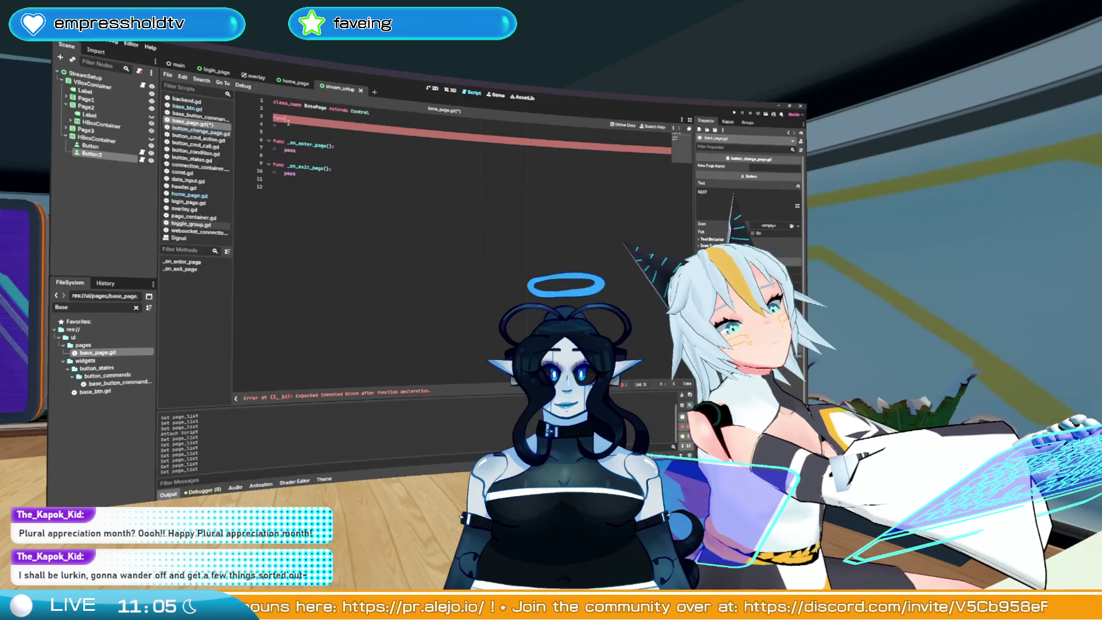
# - Add an empty _ready() function via autocomplete and open a blank line above it
pyautogui.write('_r')
pyautogui.press('Return')
pyautogui.press('Return')
pyautogui.press('Return')
pyautogui.press('Up')
pyautogui.press('Up')
pyautogui.hotkey('ctrl', 'shift', 'Return')
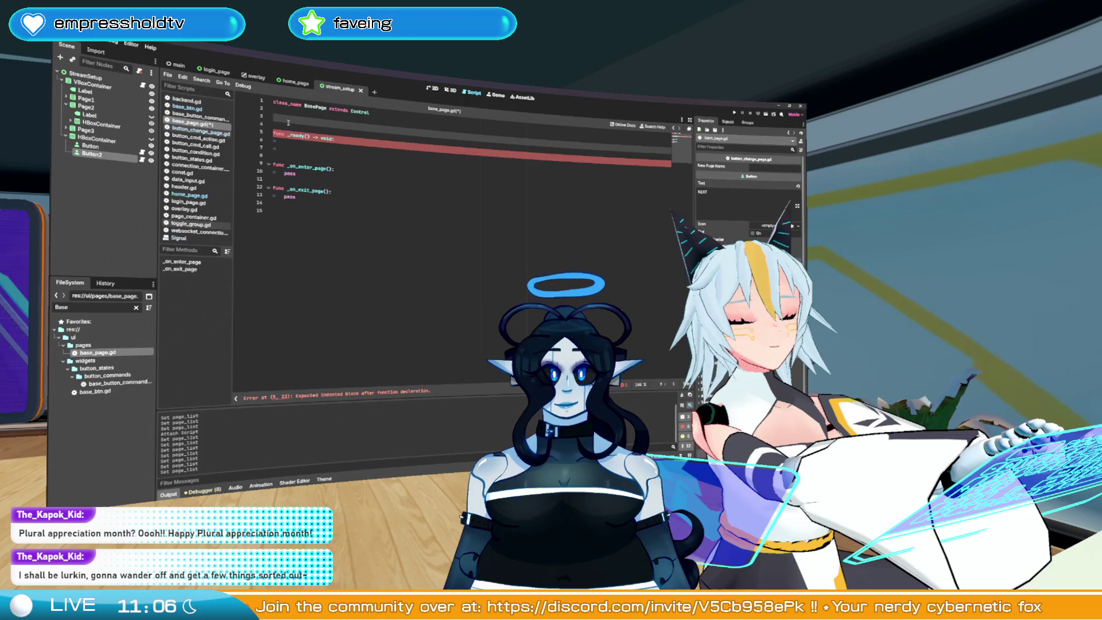
# - Begin declaring var button_list on the new line above _ready
pyautogui.write('vr')
pyautogui.press('BackSpace')
pyautogui.write('ar button_list:')
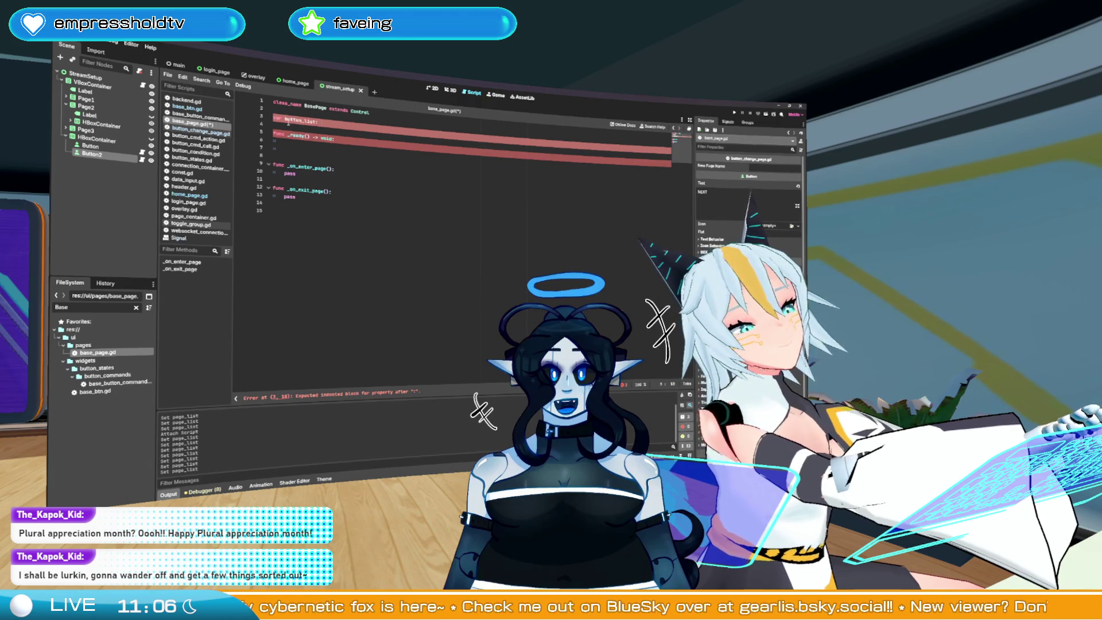
# - Type button_list as Array[Button] and delete the extra blank line below it
pyautogui.write('Array')
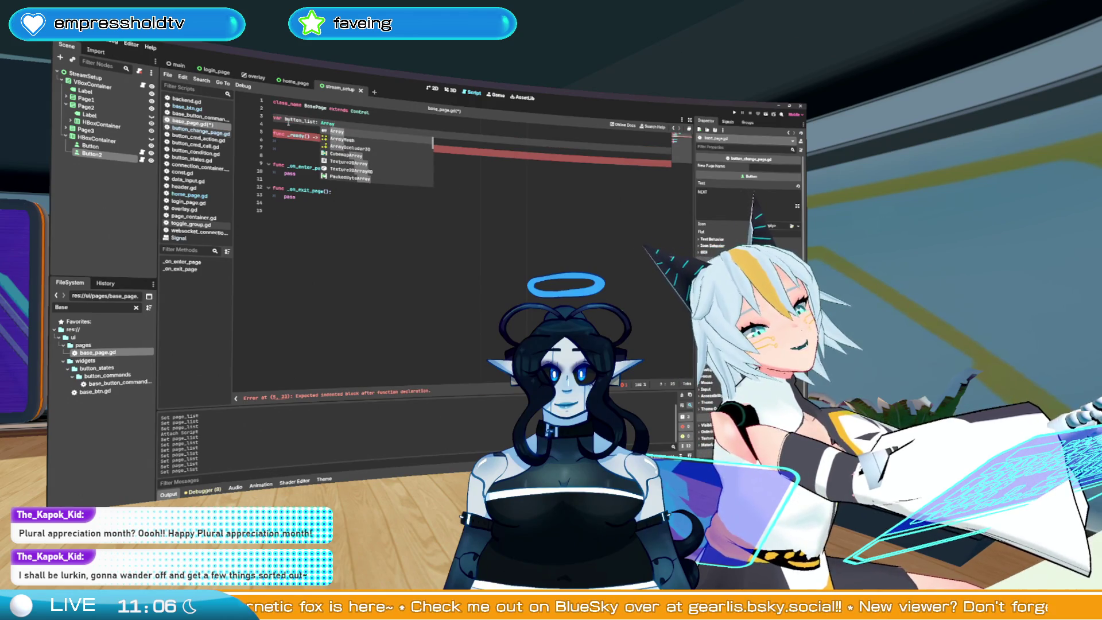
pyautogui.press('Return')
pyautogui.press('BackSpace')
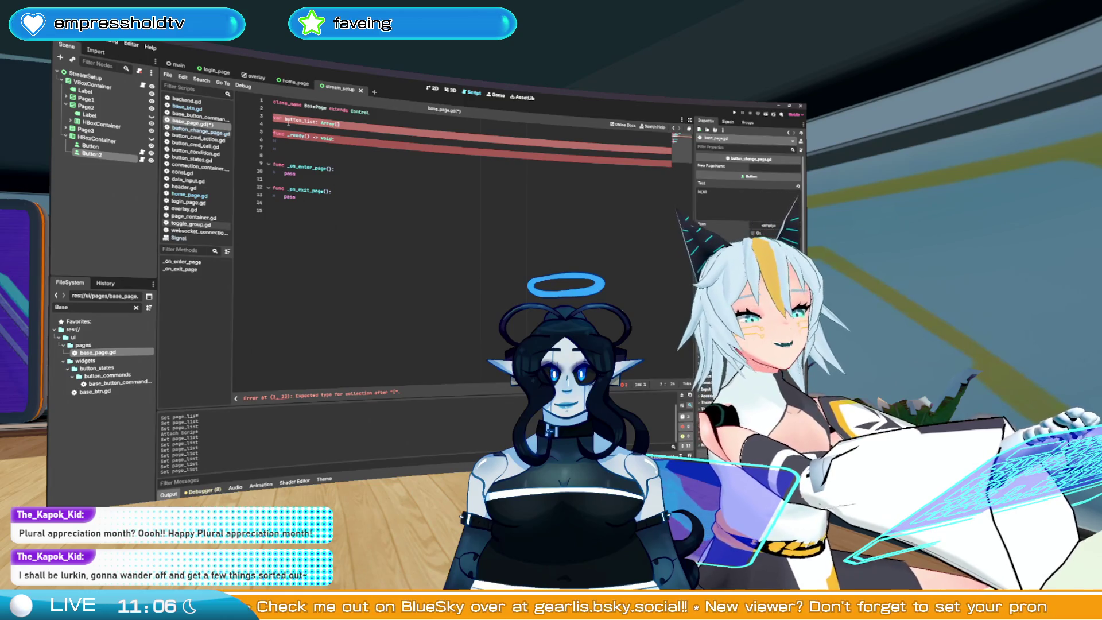
pyautogui.write('Button')
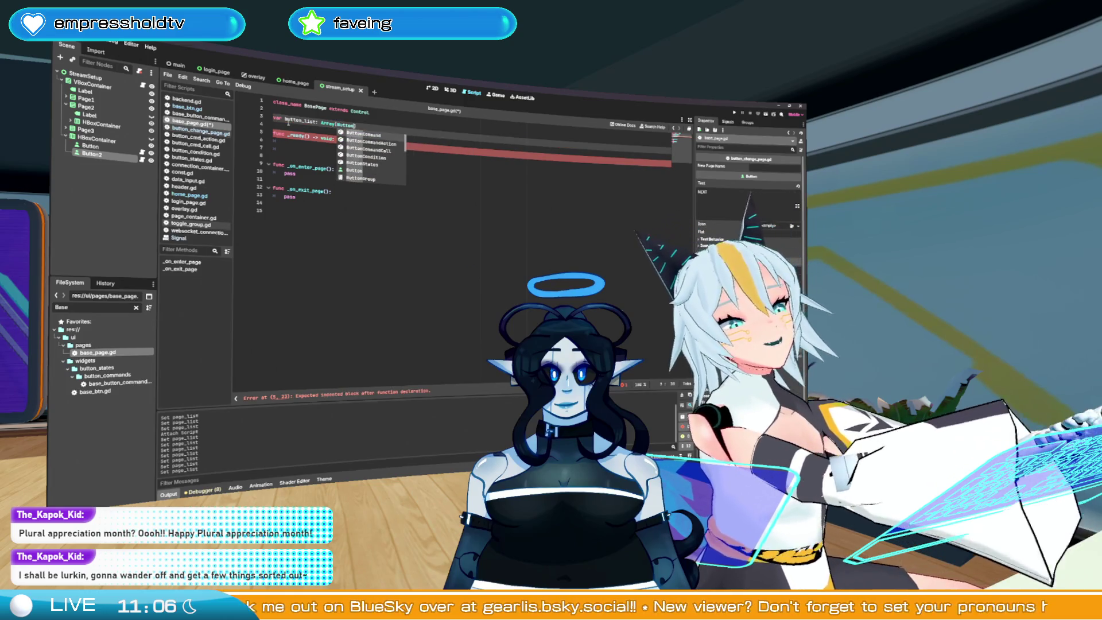
pyautogui.scroll(-1, 371, 155)
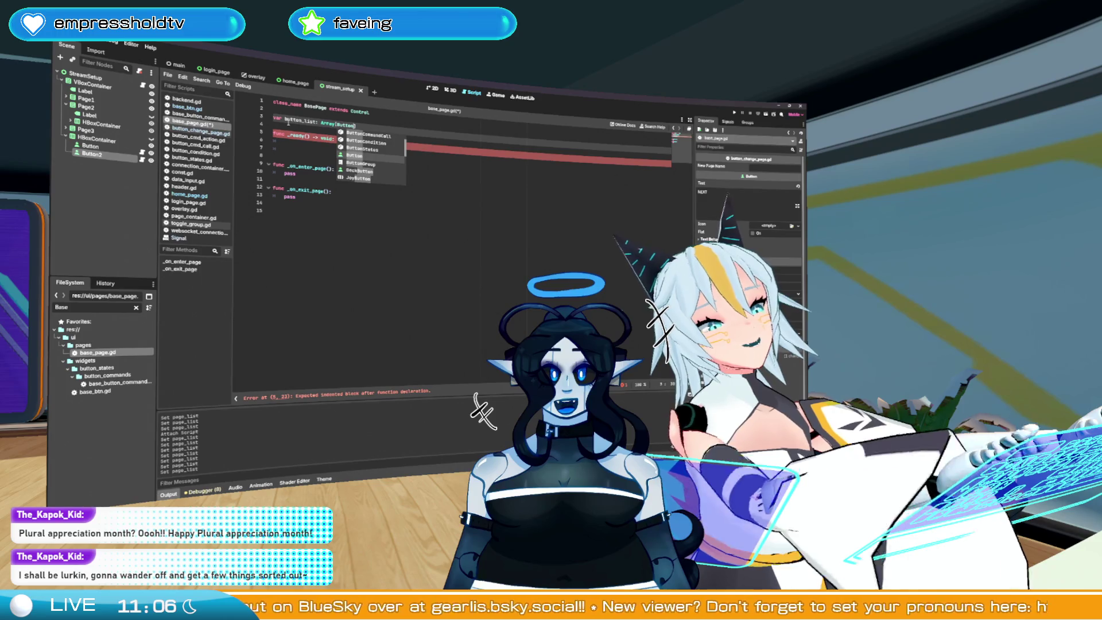
pyautogui.press('Escape')
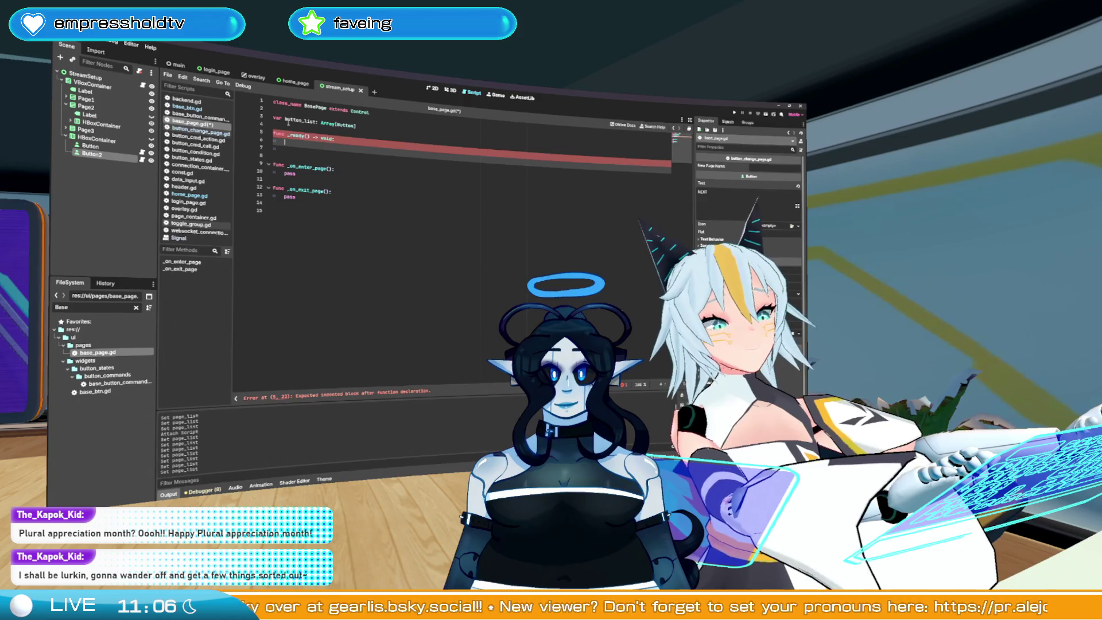
pyautogui.press('Down')
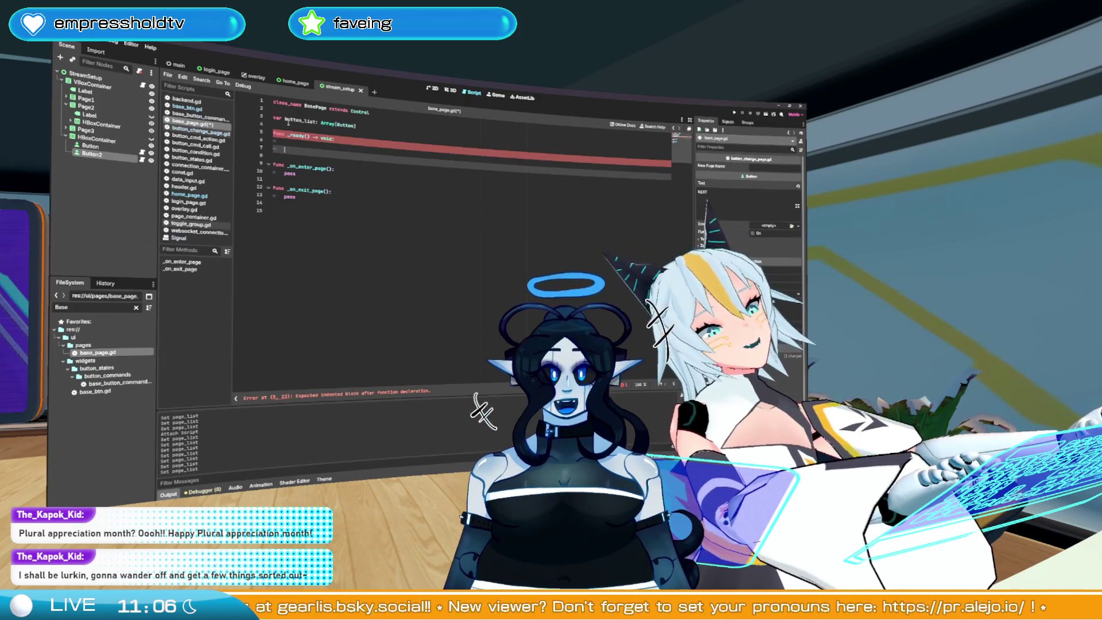
pyautogui.press('BackSpace')
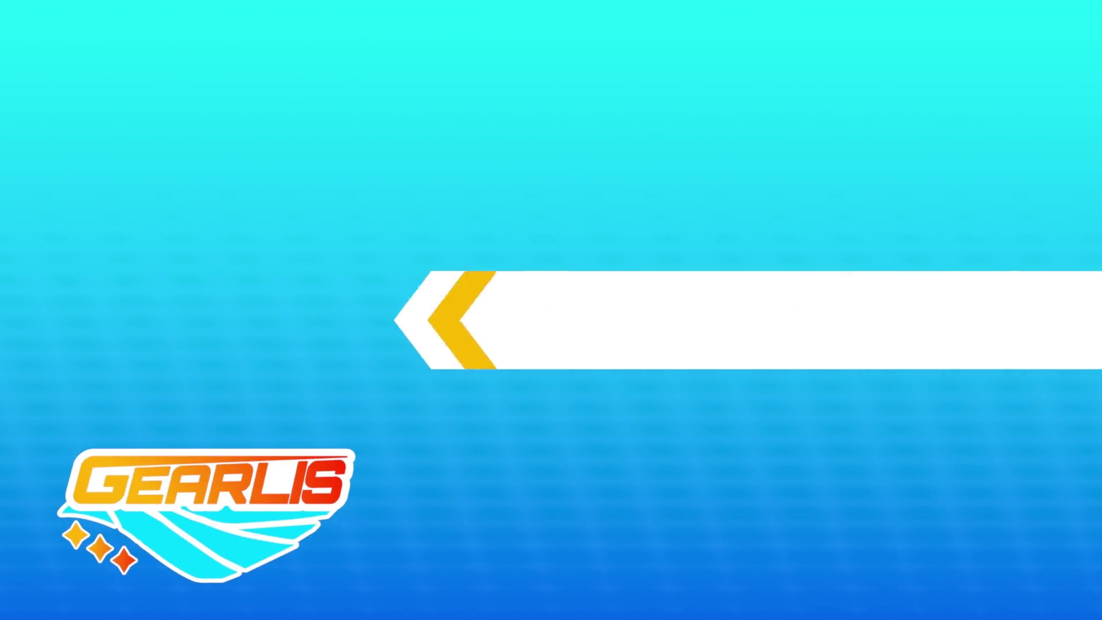
# - Write a for loop over node in self.get_child... inside the _ready function
pyautogui.write('fore')
pyautogui.press('BackSpace')
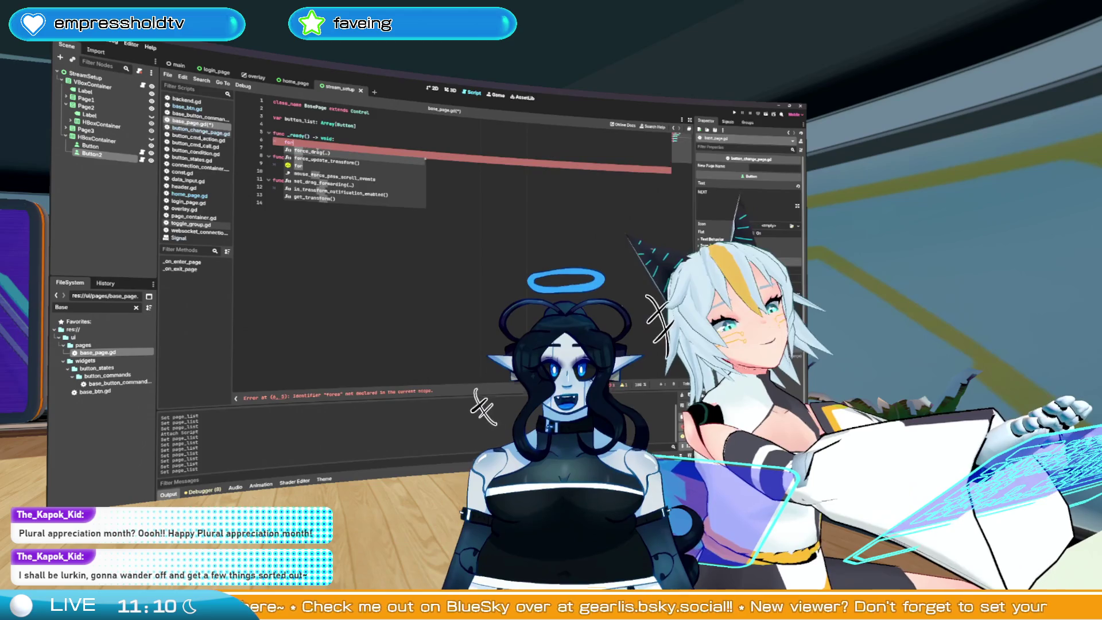
pyautogui.write('node in')
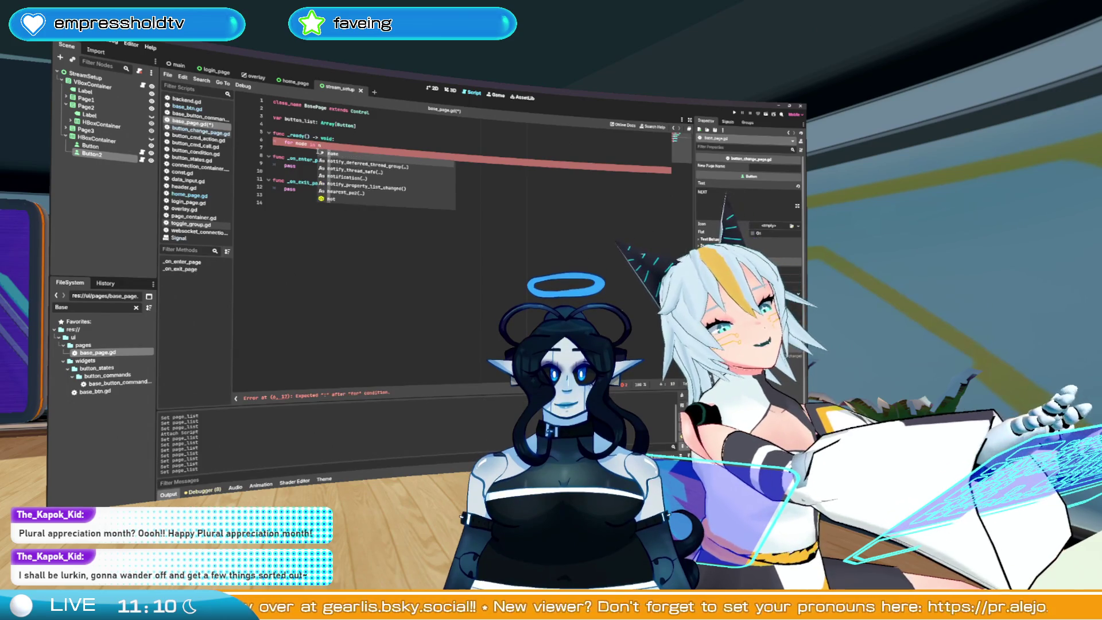
pyautogui.write('node')
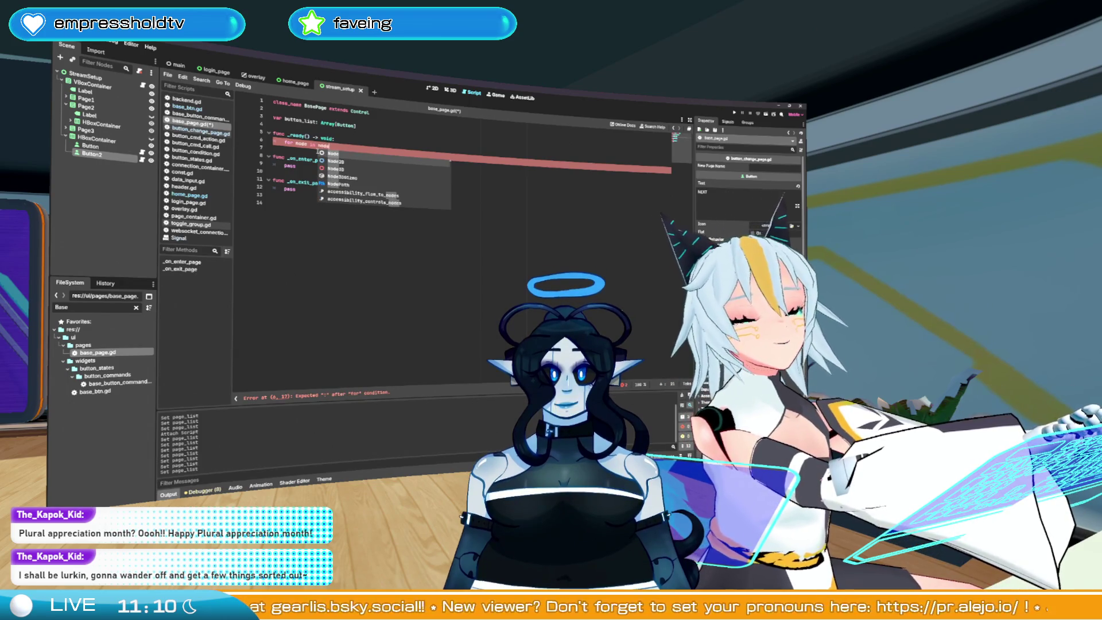
pyautogui.press('BackSpace')
pyautogui.press('BackSpace')
pyautogui.press('BackSpace')
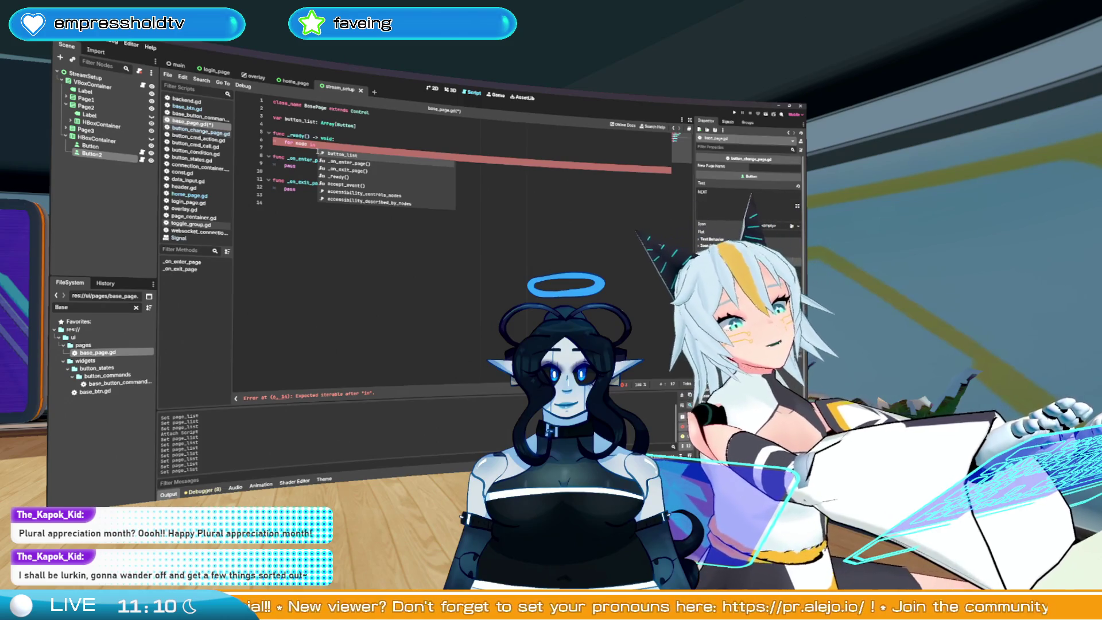
pyautogui.write('self.get_child')
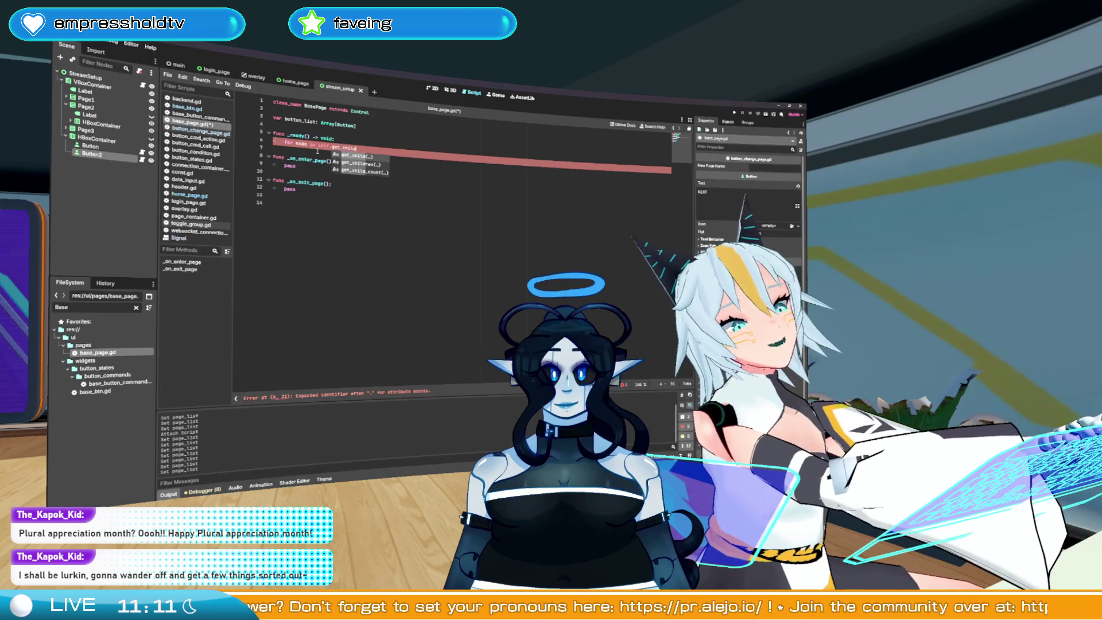
pyautogui.press('Return')
pyautogui.press('Return')
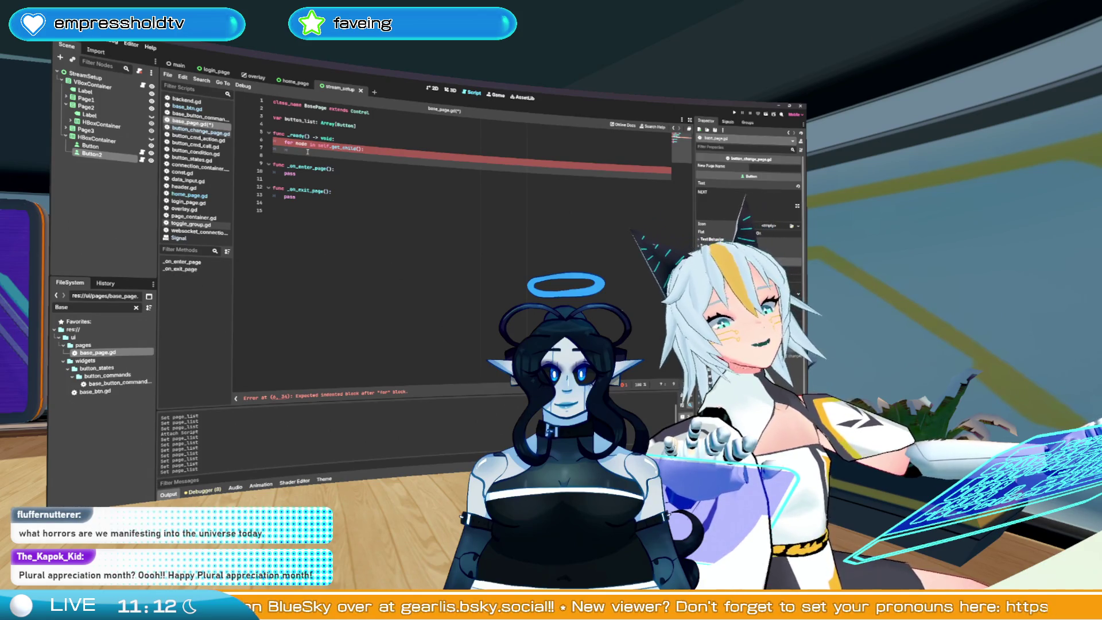
# - Select the loop lines and un-indent them out of the _ready function
pyautogui.hotkey('shift', 'Up')
pyautogui.hotkey('shift', 'Up')
pyautogui.hotkey('shift', 'Up')
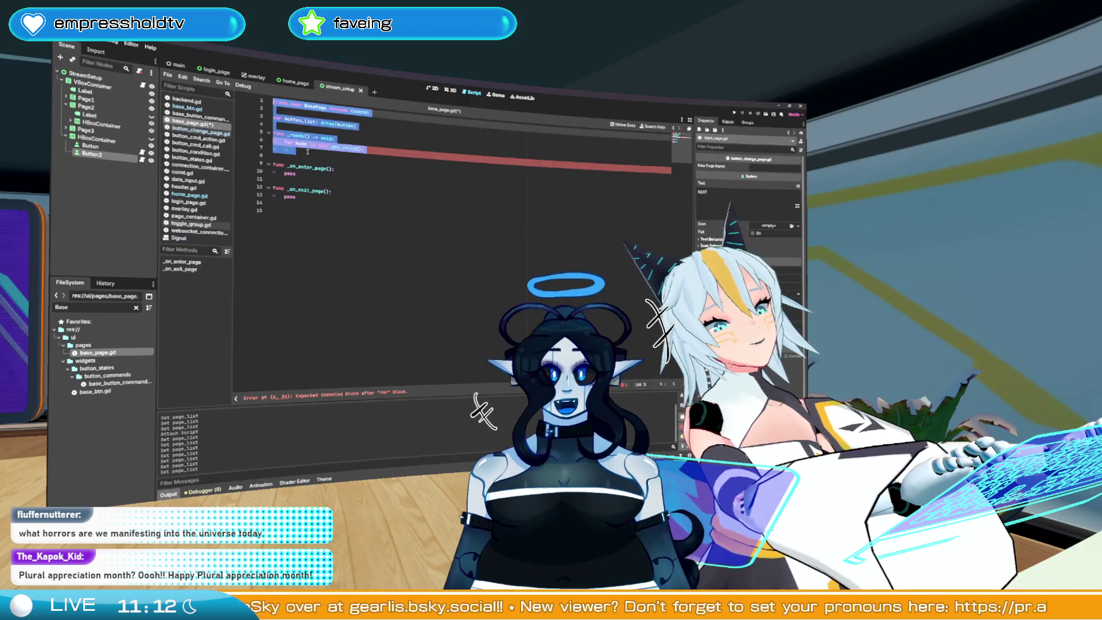
pyautogui.hotkey('shift', 'Down')
pyautogui.hotkey('shift', 'Down')
pyautogui.hotkey('shift', 'Down')
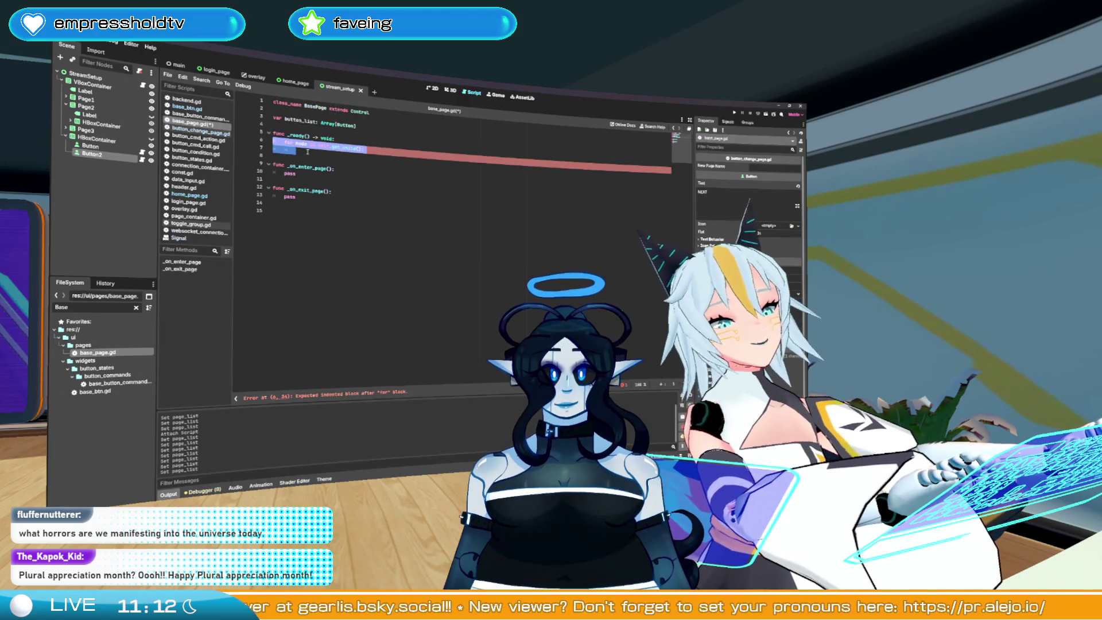
pyautogui.hotkey('shift', 'Home')
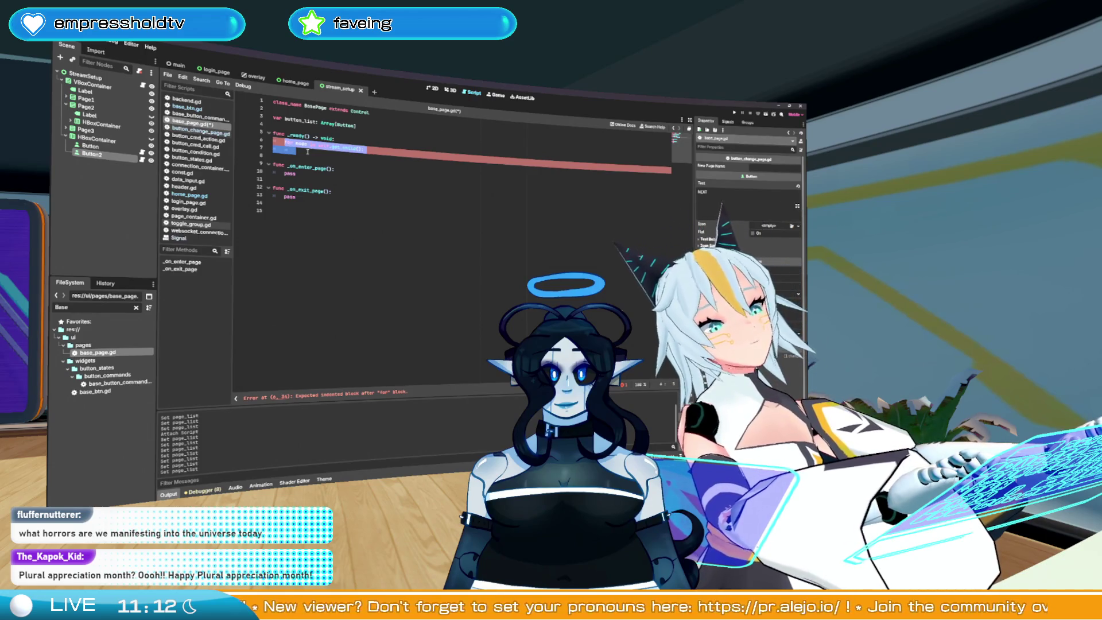
pyautogui.hotkey('shift', 'Tab')
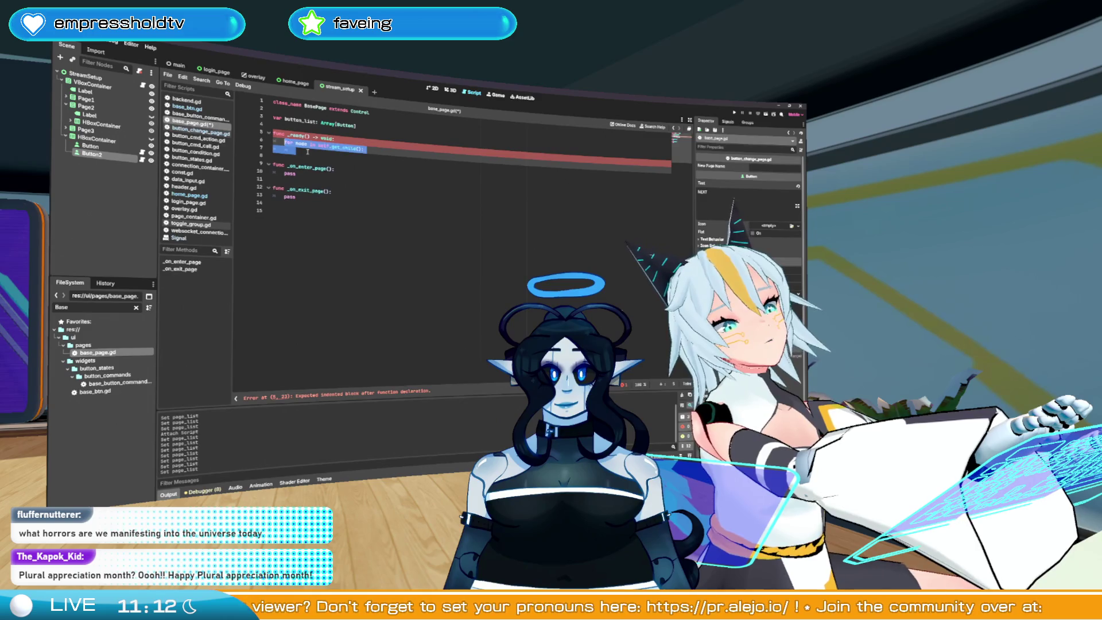
pyautogui.hotkey('shift', 'Up')
pyautogui.write('fu')
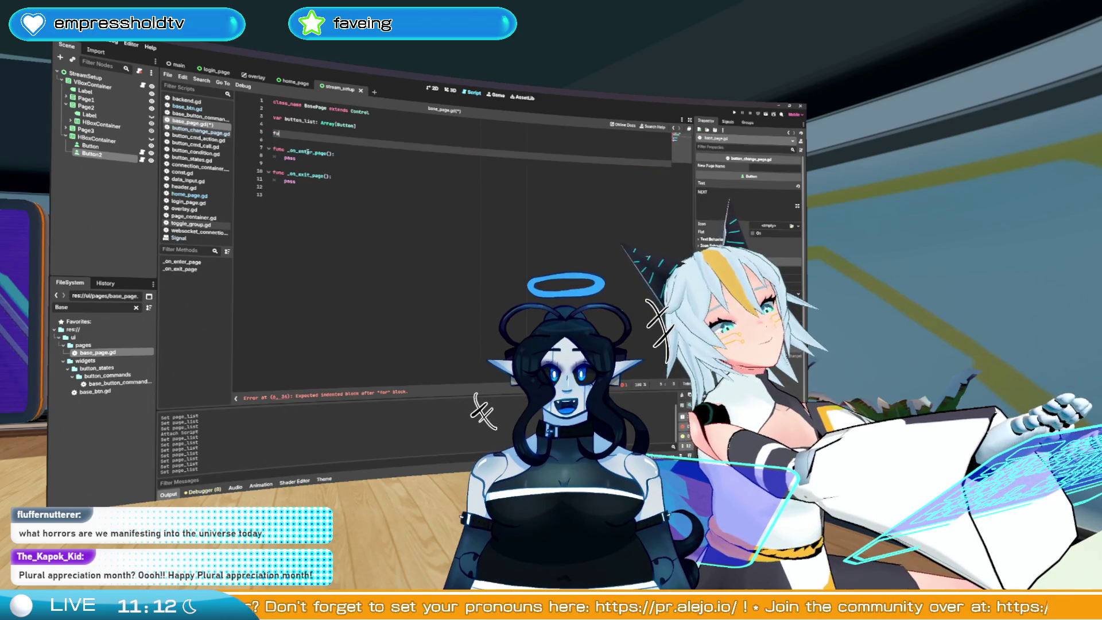
pyautogui.press('BackSpace')
pyautogui.press('BackSpace')
pyautogui.press('BackSpace')
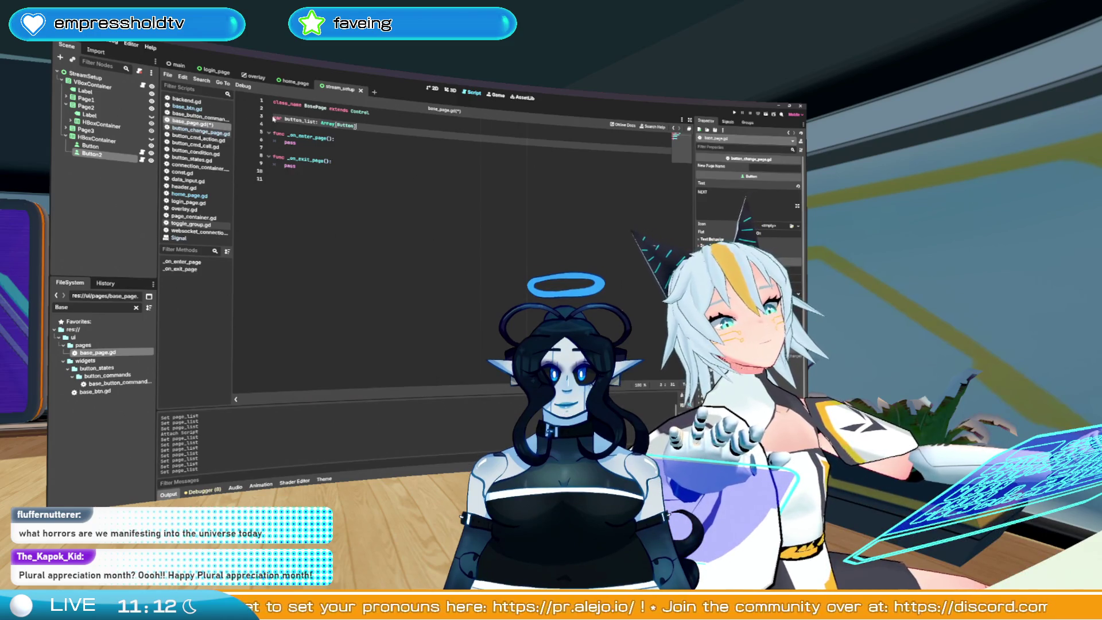
pyautogui.write('@export')
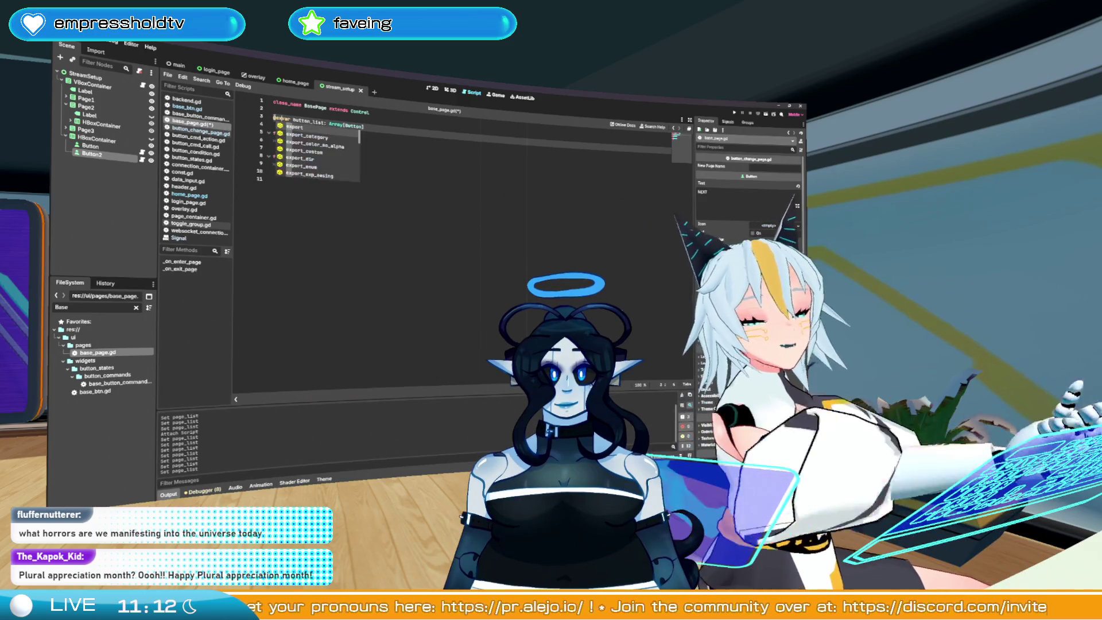
pyautogui.press('Escape')
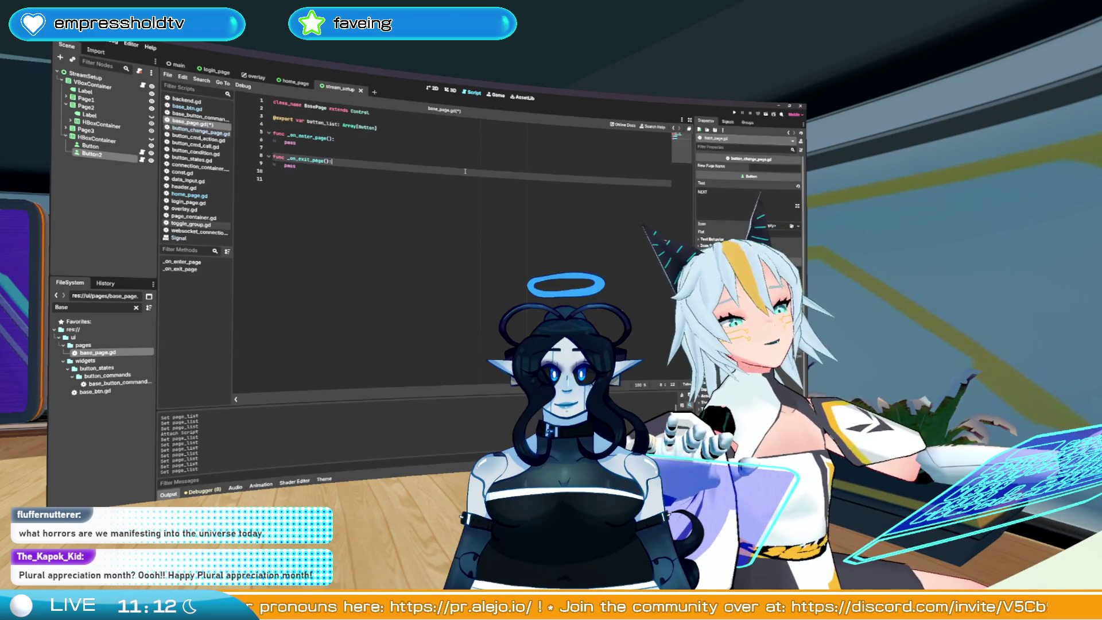
pyautogui.hotkey('ctrl', 's')
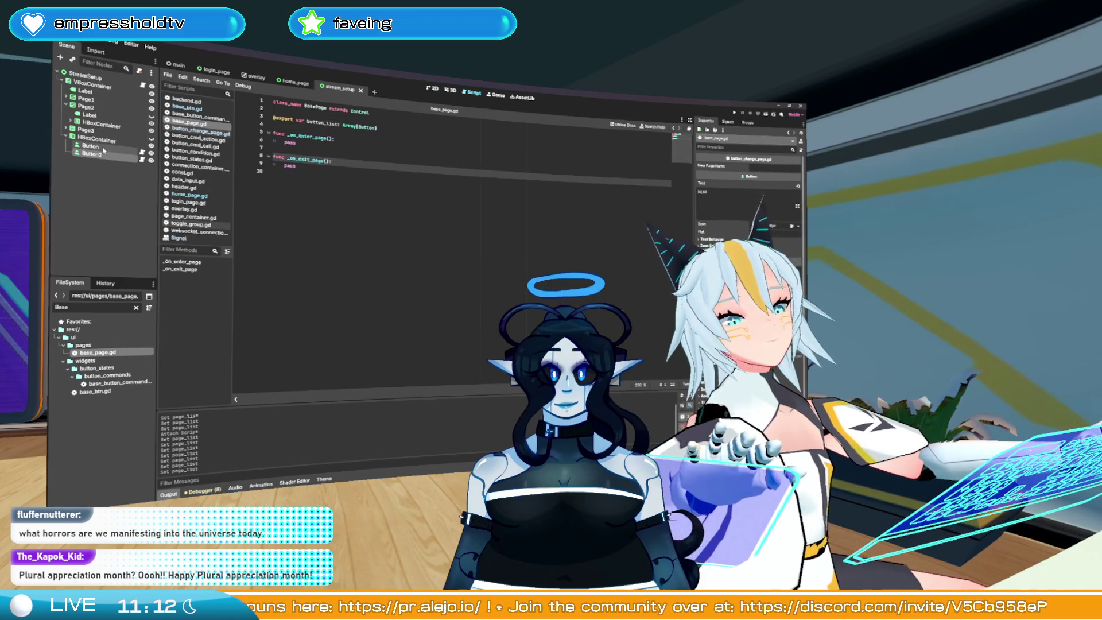
# - Add Button and Button2 to the StreamSetup root's Button List in the Inspector
pyautogui.click(132, 86)
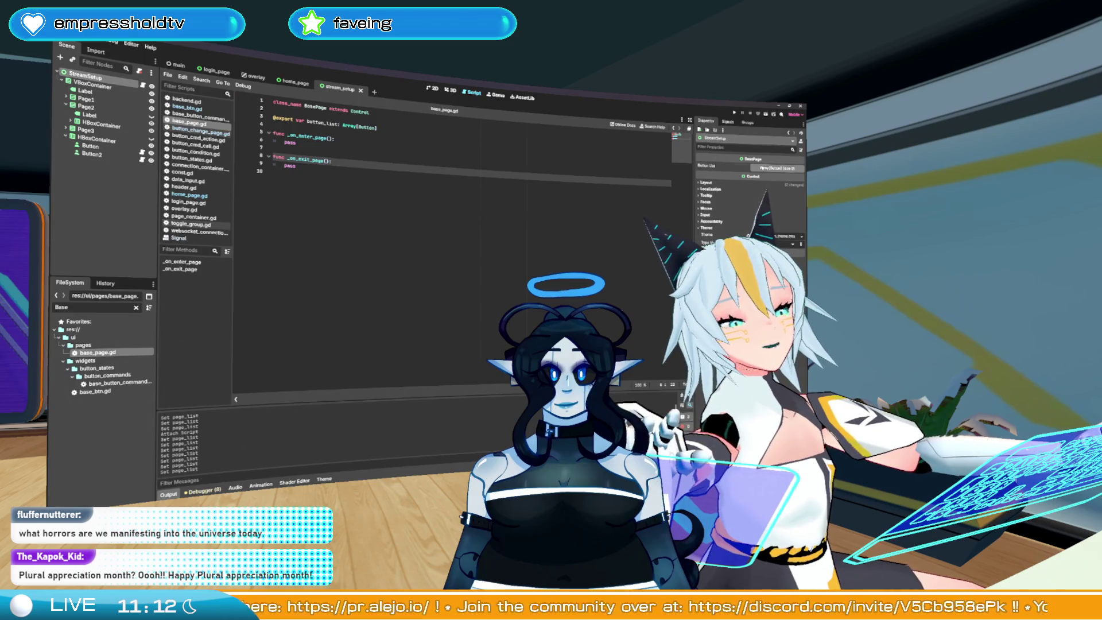
pyautogui.click(777, 169)
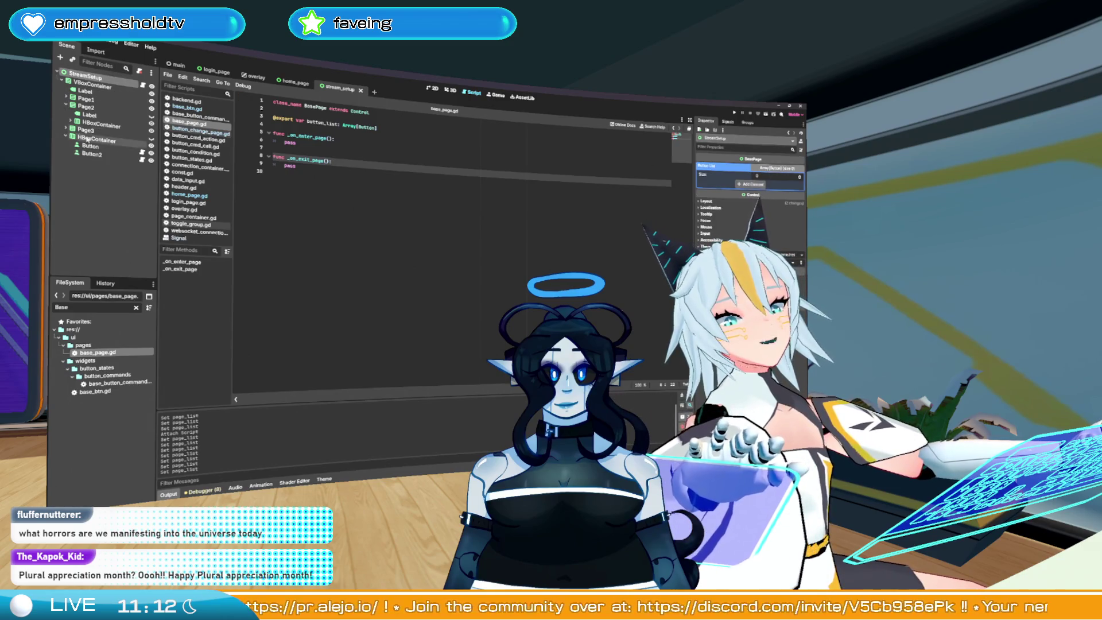
pyautogui.moveTo(90, 146); pyautogui.dragTo(360, 156)
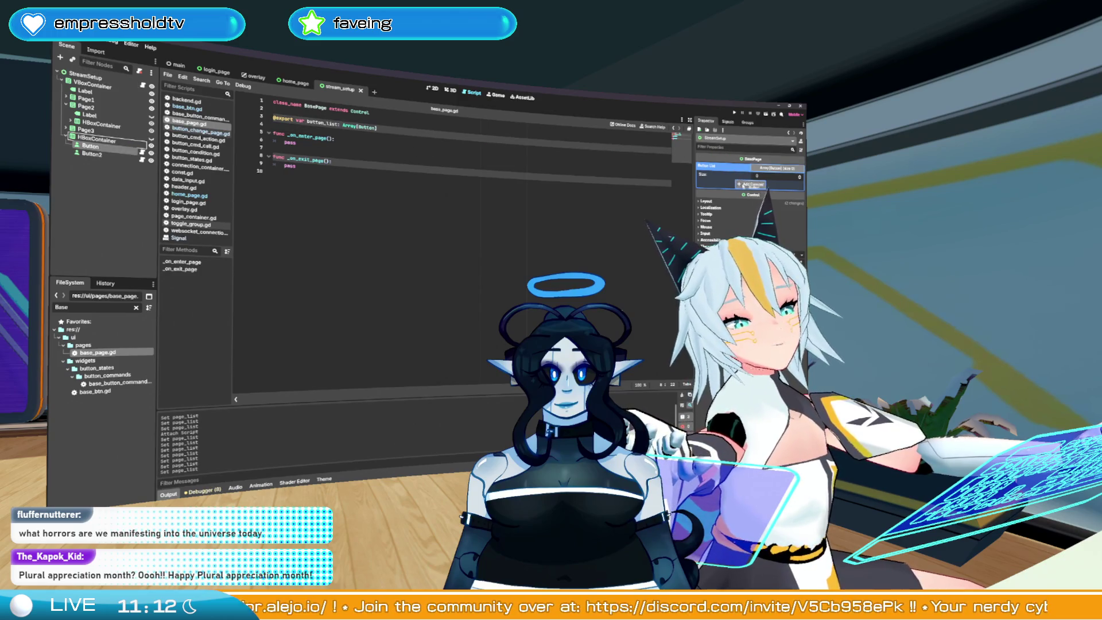
pyautogui.click(744, 184)
pyautogui.moveTo(92, 154); pyautogui.dragTo(747, 192)
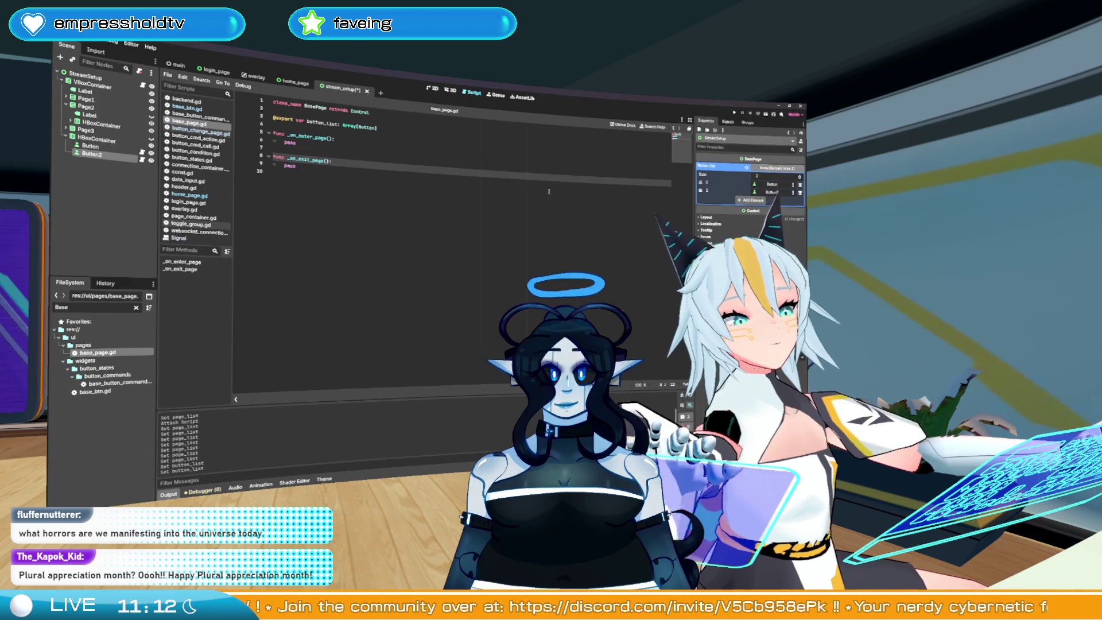
pyautogui.click(68, 105)
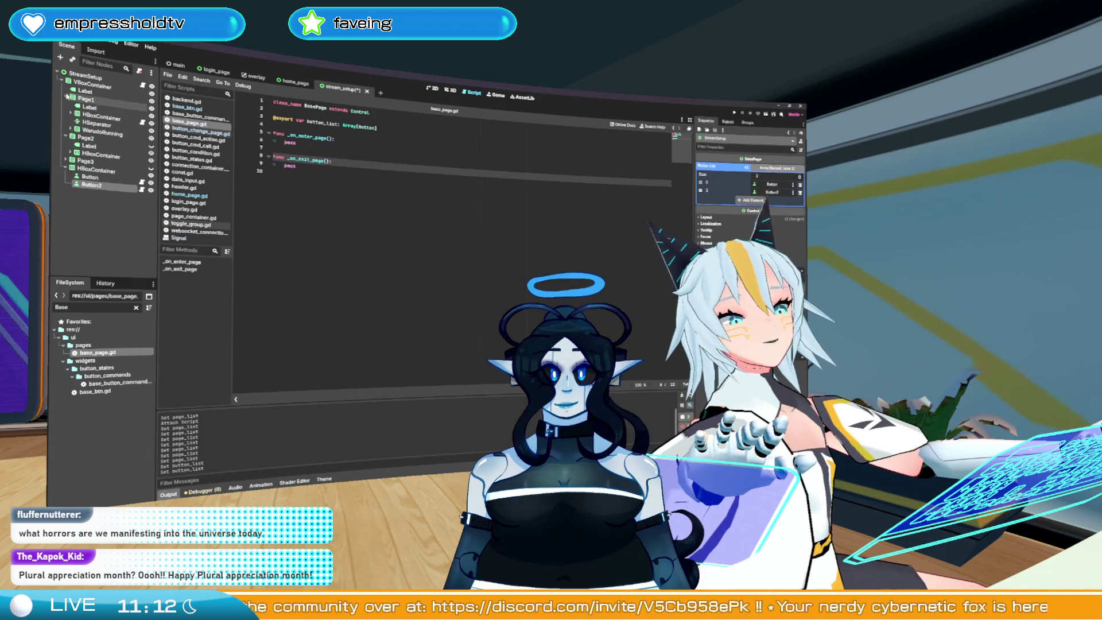
pyautogui.click(68, 105)
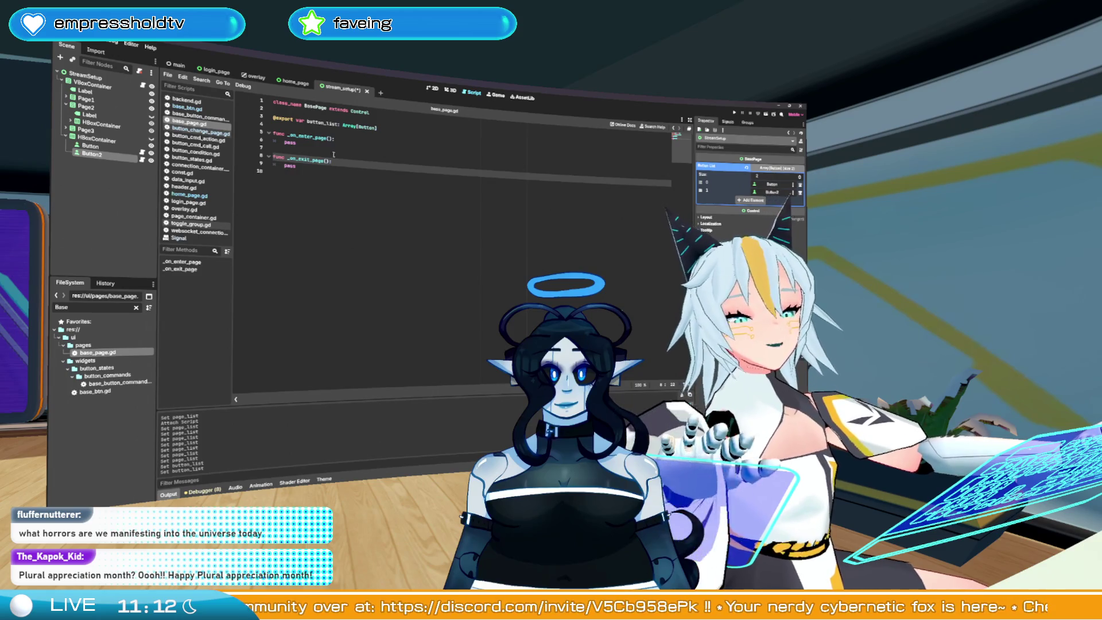
# - Save the base_page.gd script with its exported list and enter/exit stubs
pyautogui.click(313, 145)
pyautogui.click(339, 130)
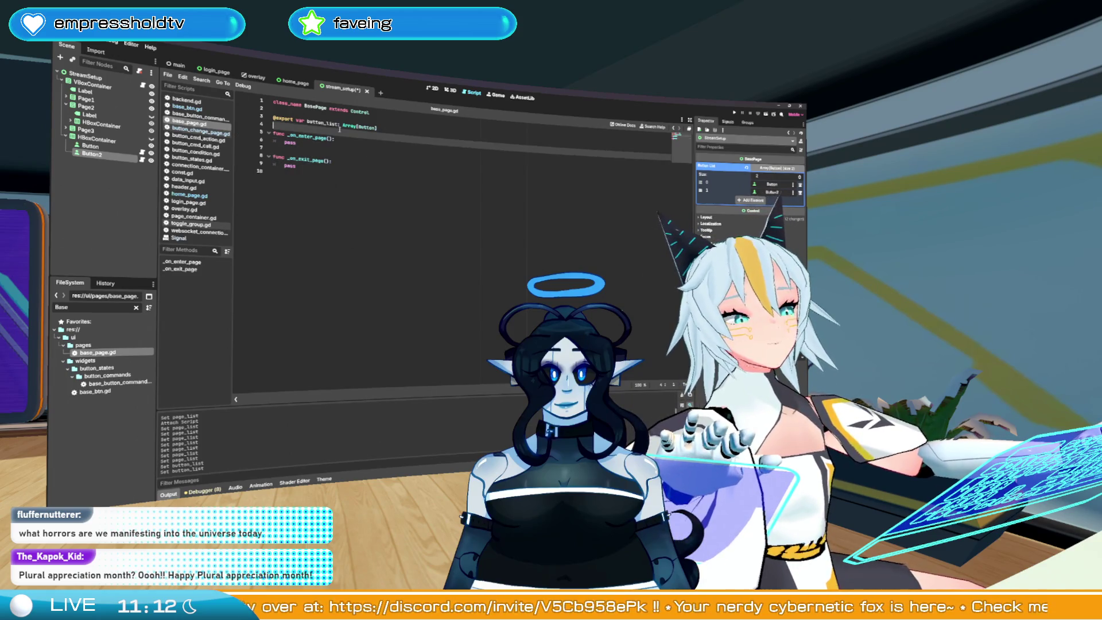
pyautogui.click(339, 148)
pyautogui.hotkey('ctrl', 's')
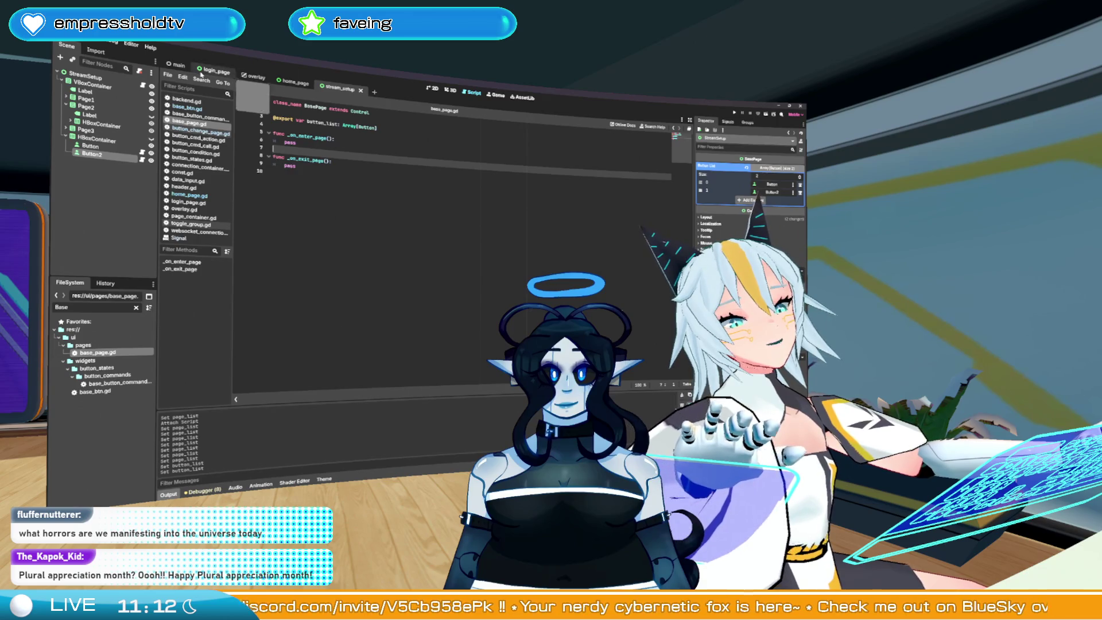
pyautogui.click(175, 65)
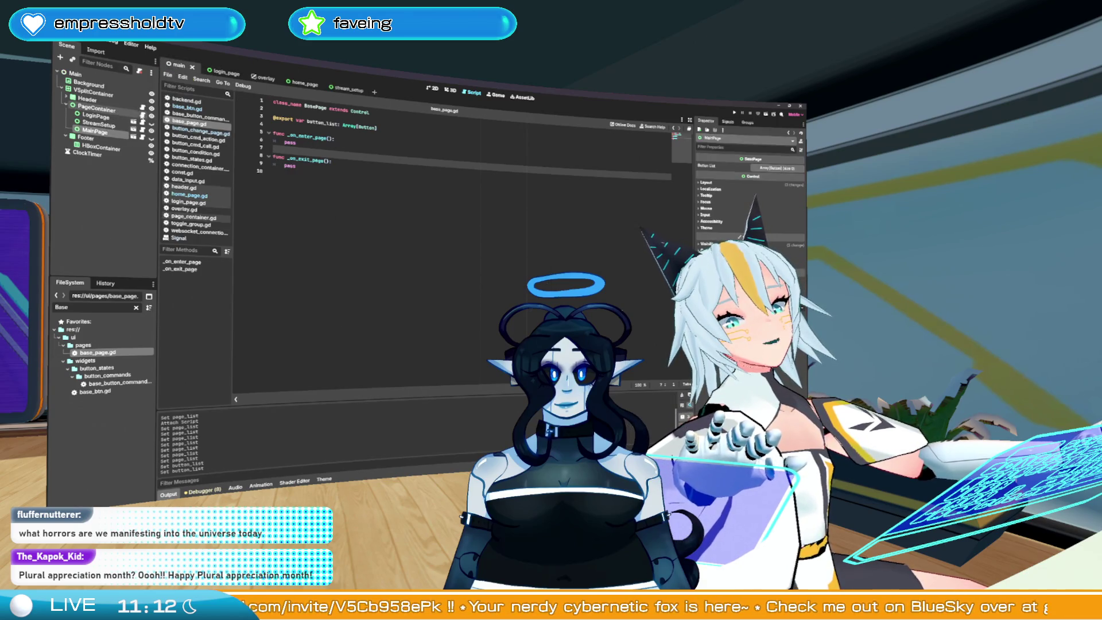
# - Read change_page in page_container.gd, then open MainPage's home_page scene
pyautogui.click(143, 108)
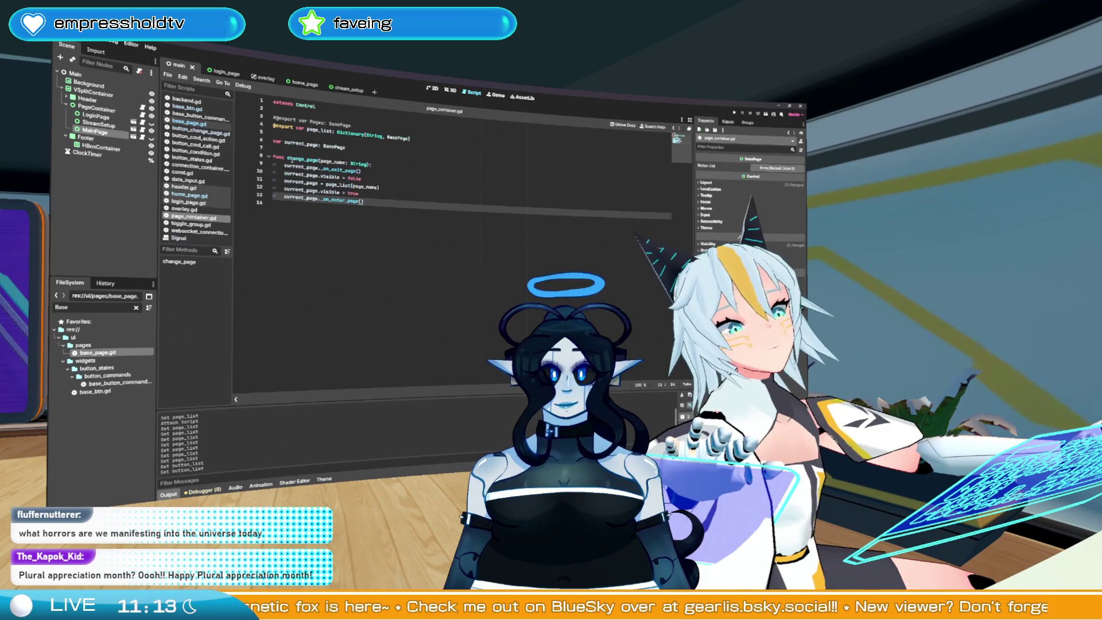
pyautogui.click(306, 167)
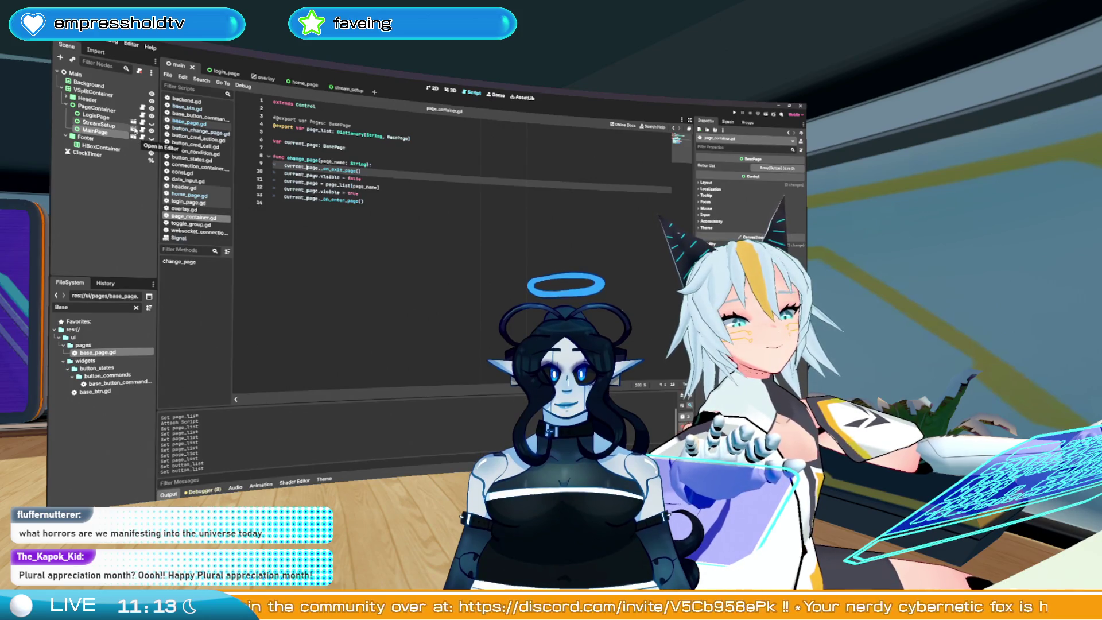
pyautogui.click(134, 136)
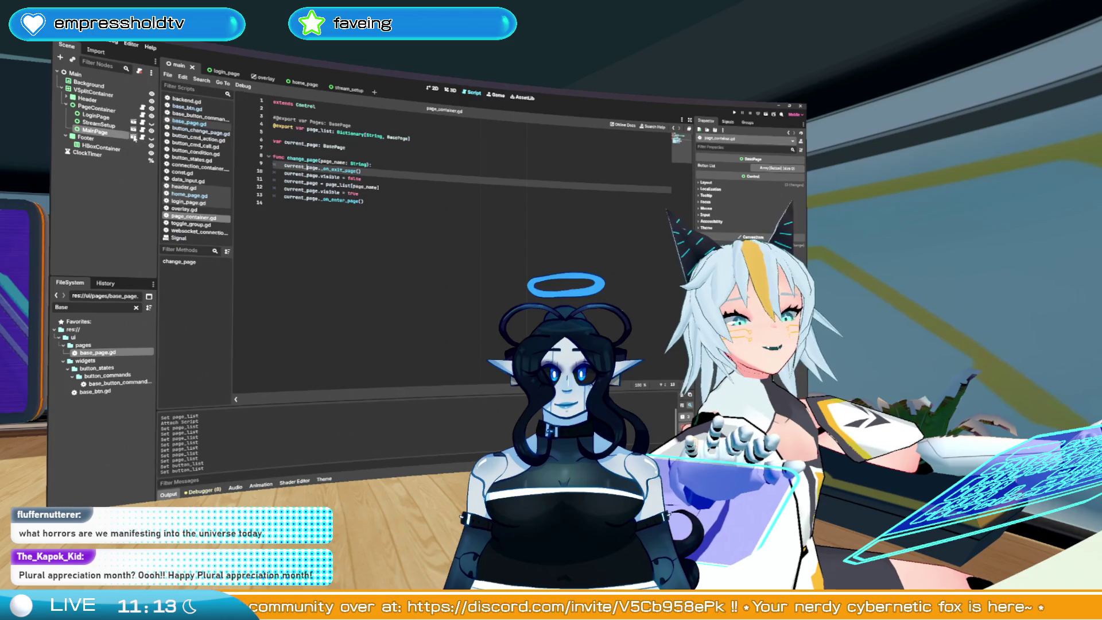
# - Check the home, login_page and stream_setup layouts, then open Button2's button_change_page.gd script
pyautogui.click(431, 89)
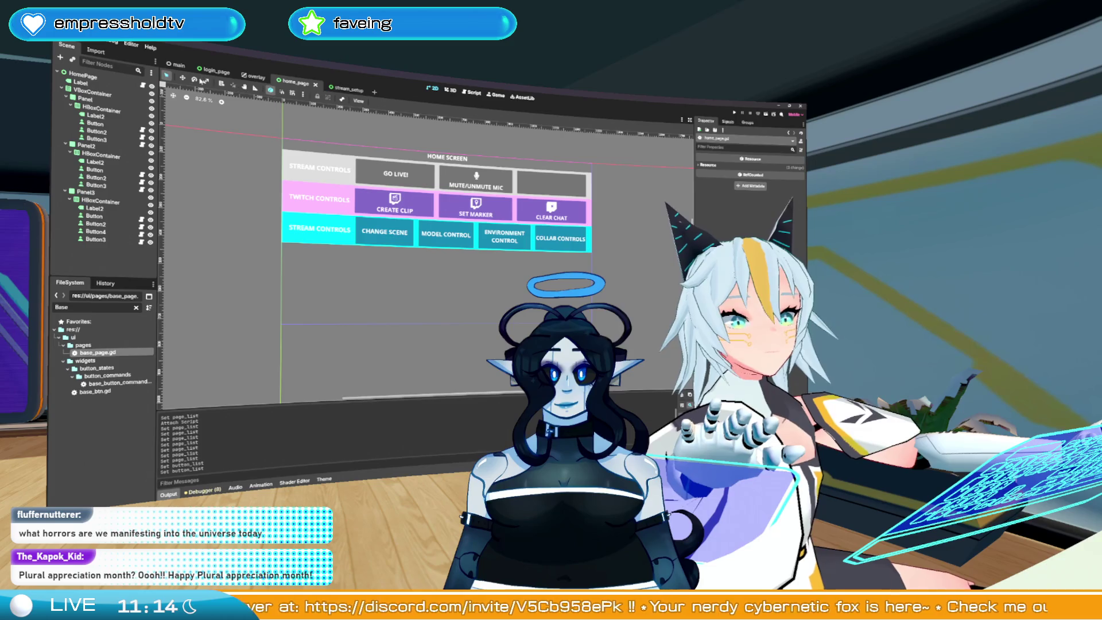
pyautogui.click(221, 73)
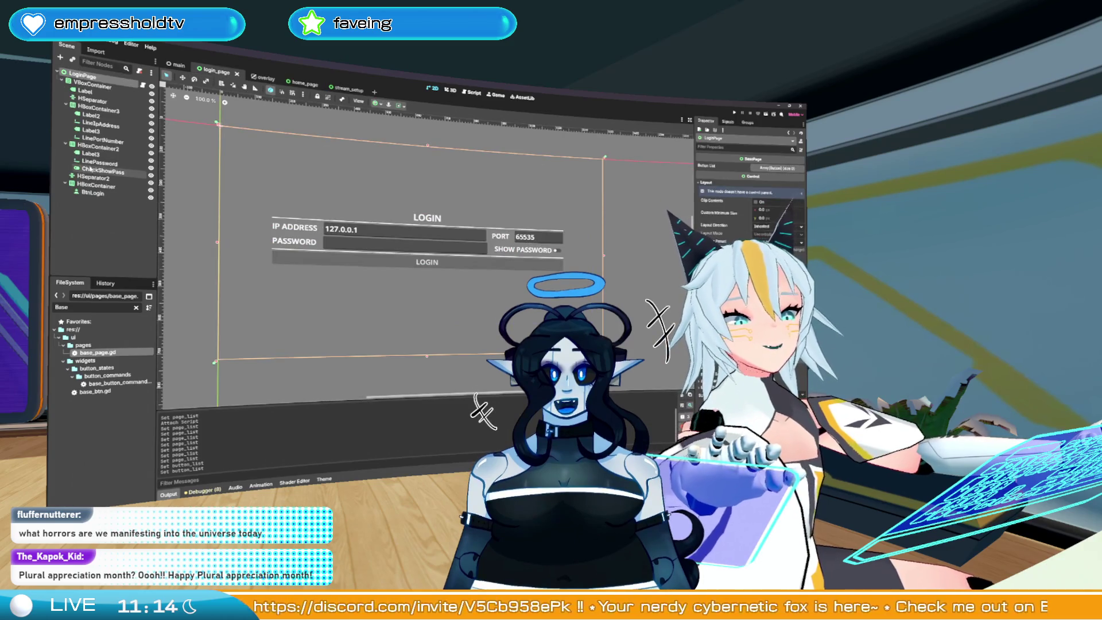
pyautogui.click(347, 89)
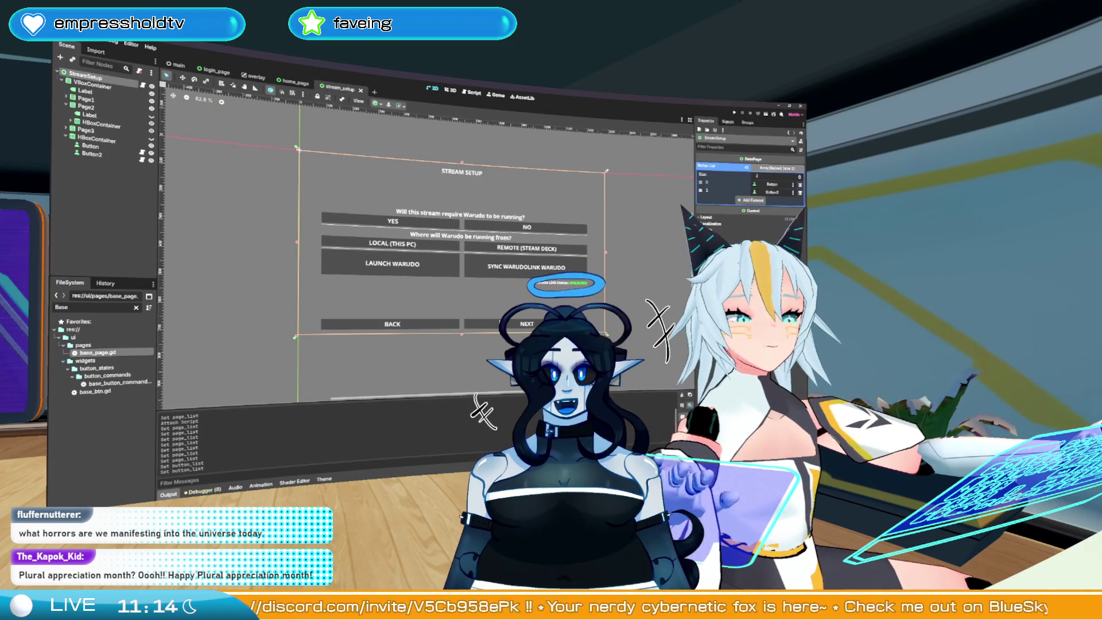
pyautogui.click(142, 152)
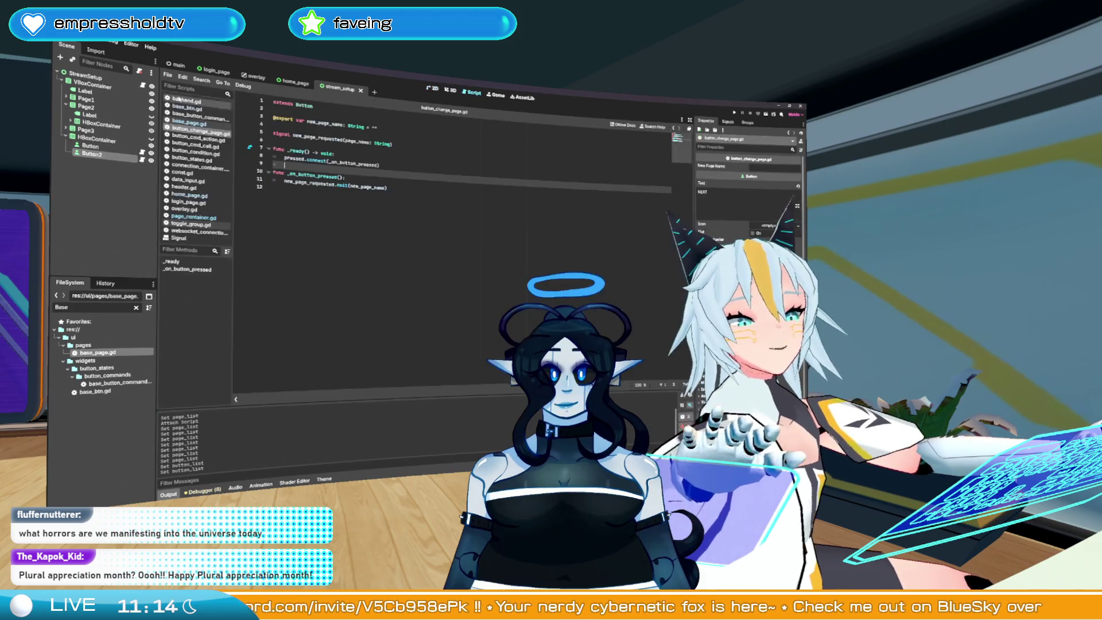
# - Add 'class_name NavigationButton' before 'extends Button' in button_change_page.gd
pyautogui.click(287, 109)
pyautogui.write('class')
pyautogui.write('_name Na')
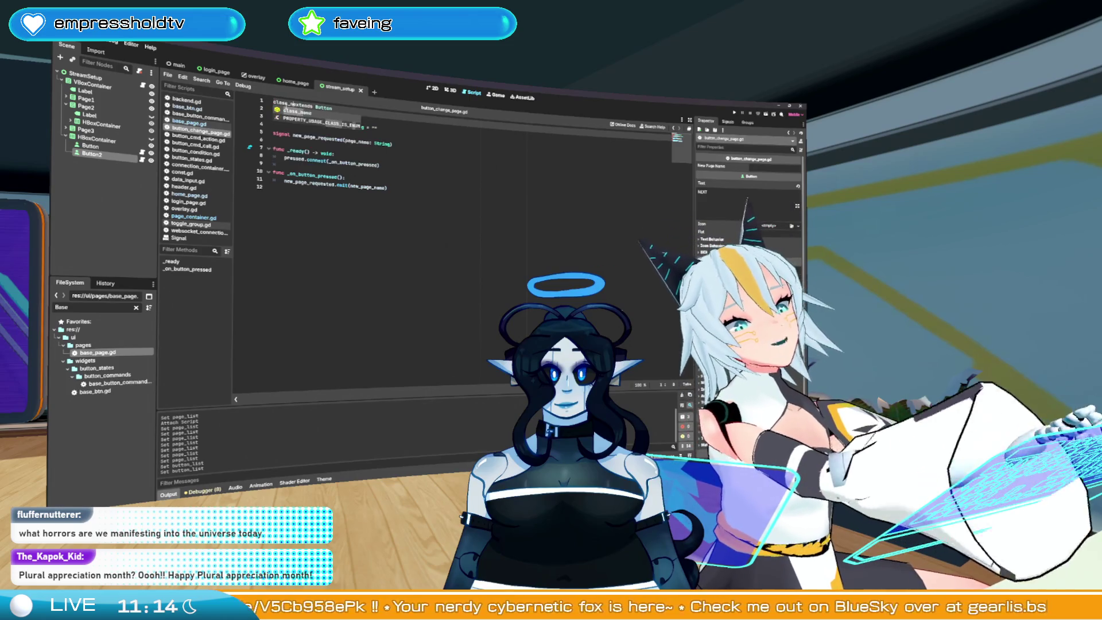
pyautogui.write('vigationButton')
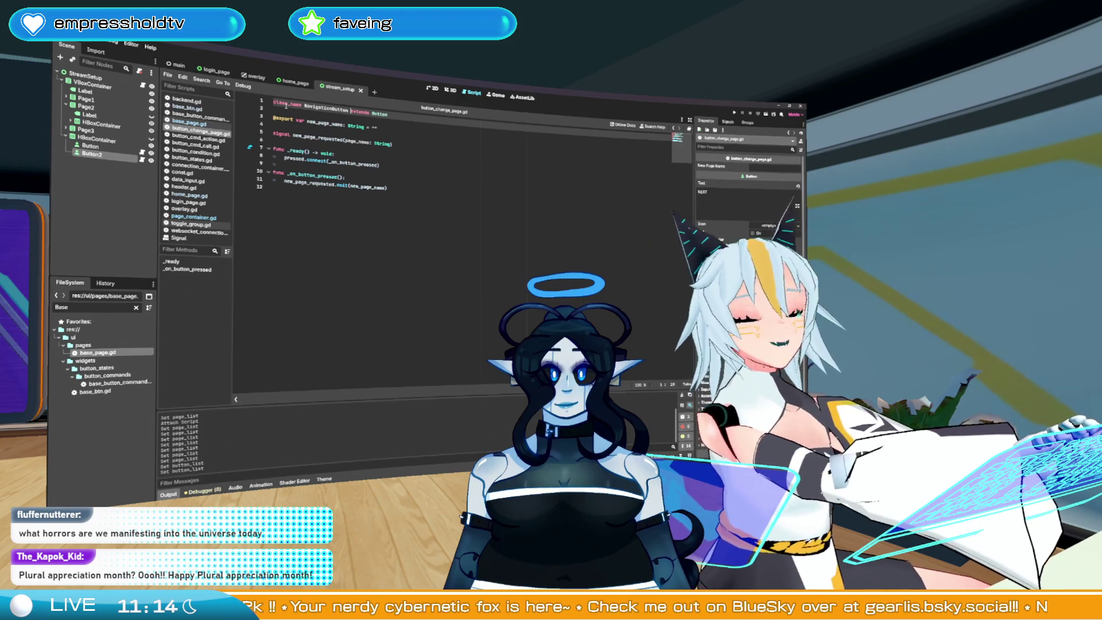
pyautogui.click(337, 134)
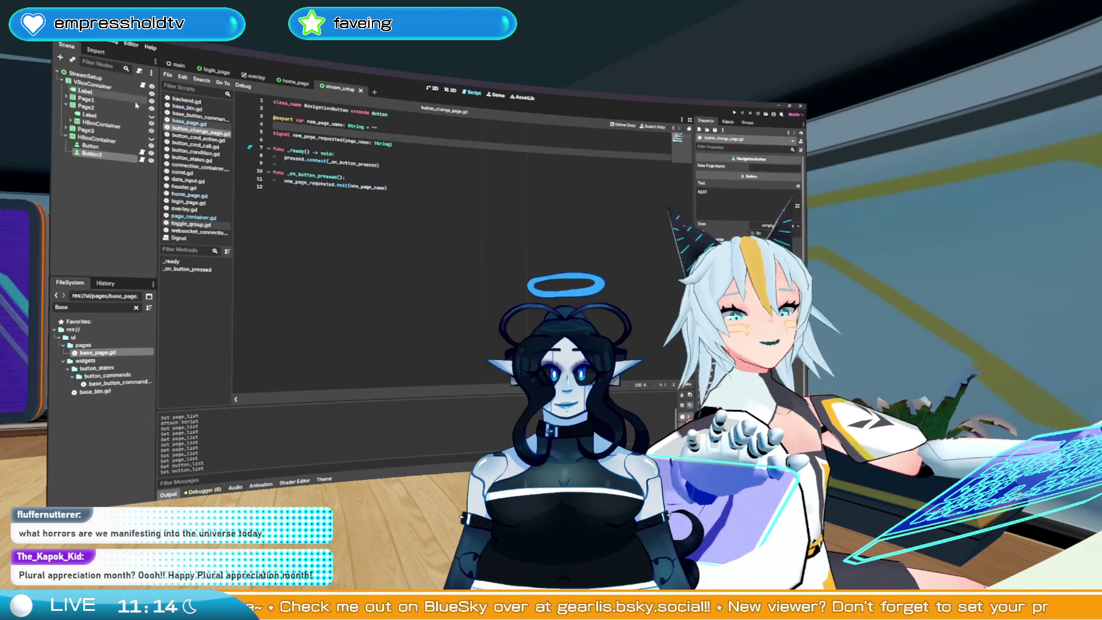
pyautogui.click(143, 86)
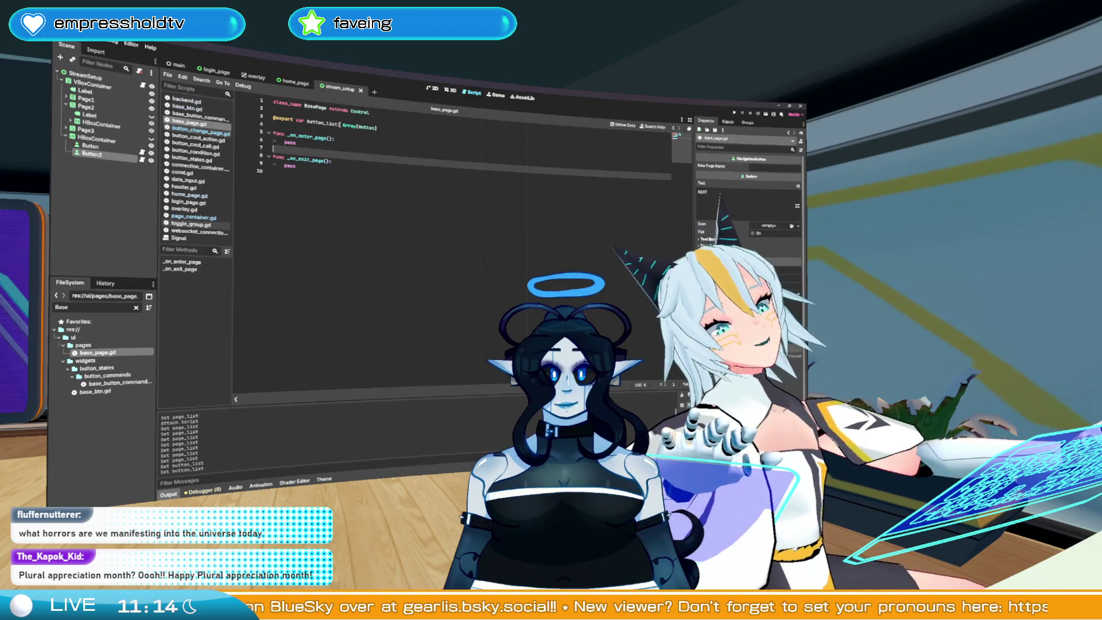
# - Rename the exported button_list array to navigation_buttons on line 3 of base_page.gd
pyautogui.doubleClick(322, 123)
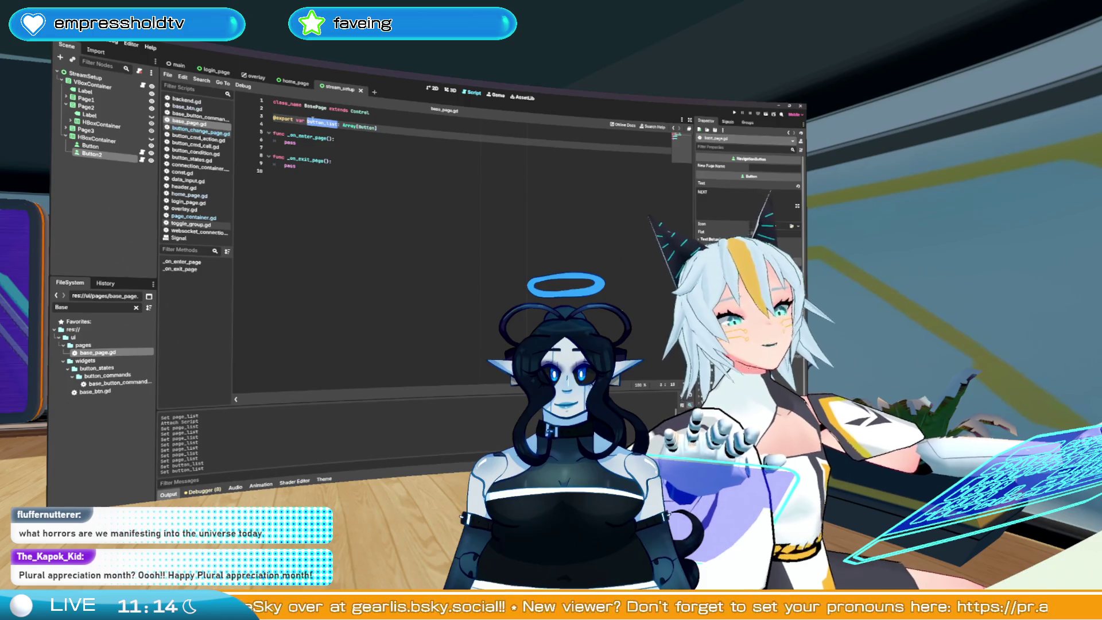
pyautogui.write('navs')
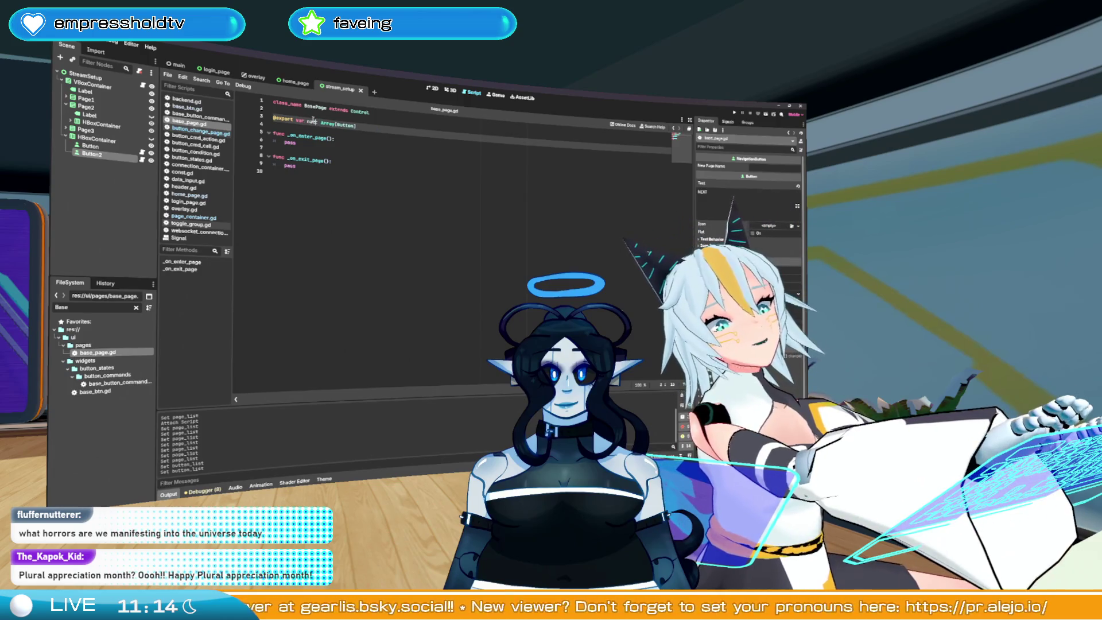
pyautogui.write('igation_b')
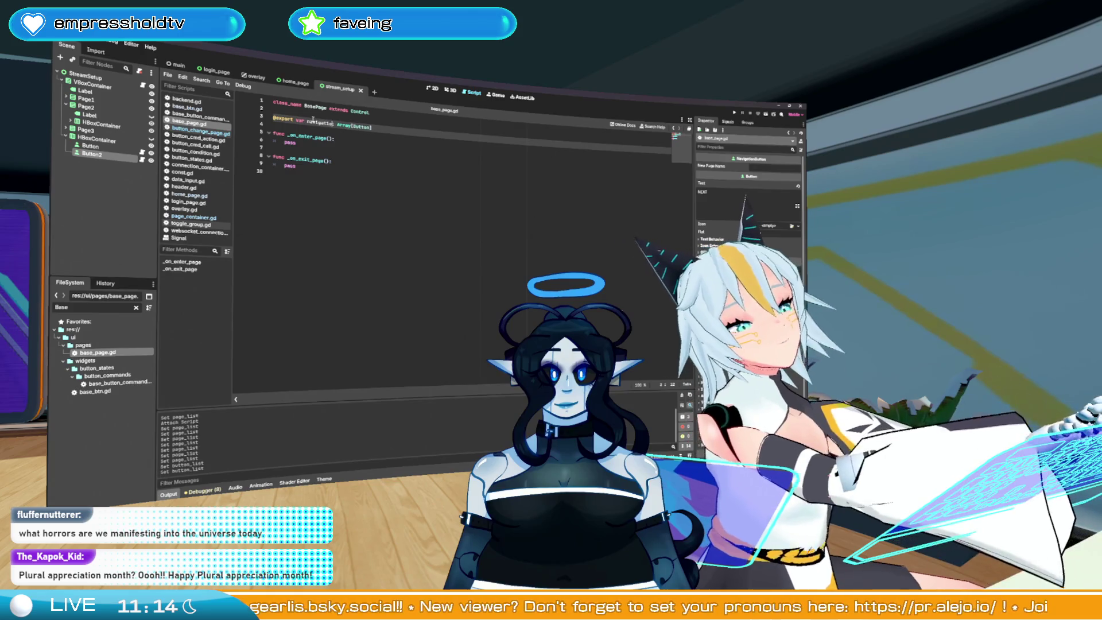
pyautogui.write('uttons')
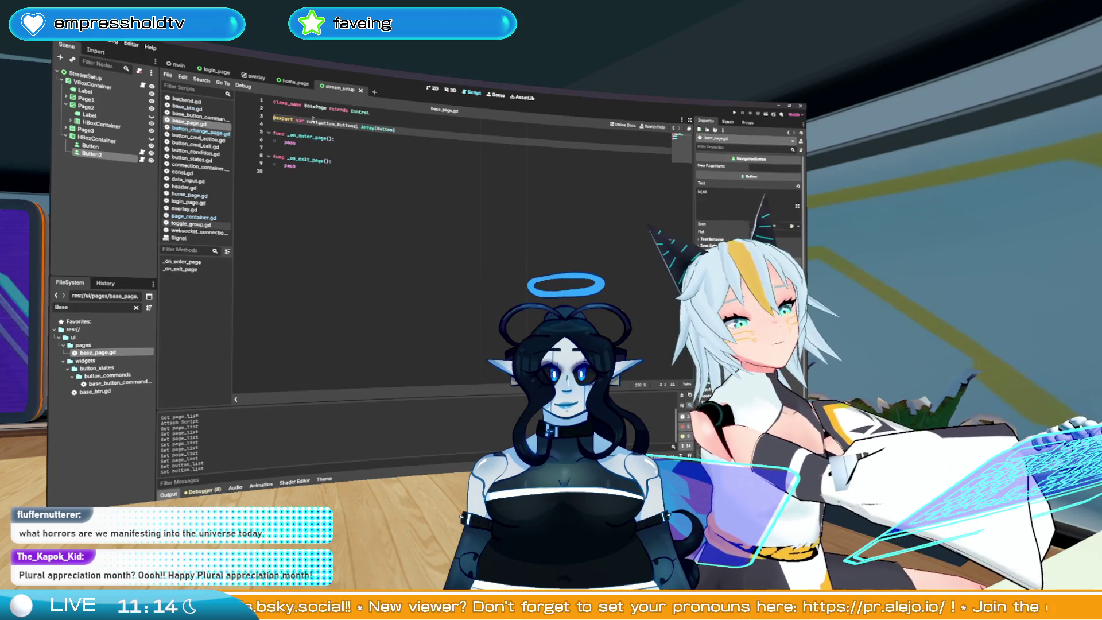
pyautogui.click(314, 178)
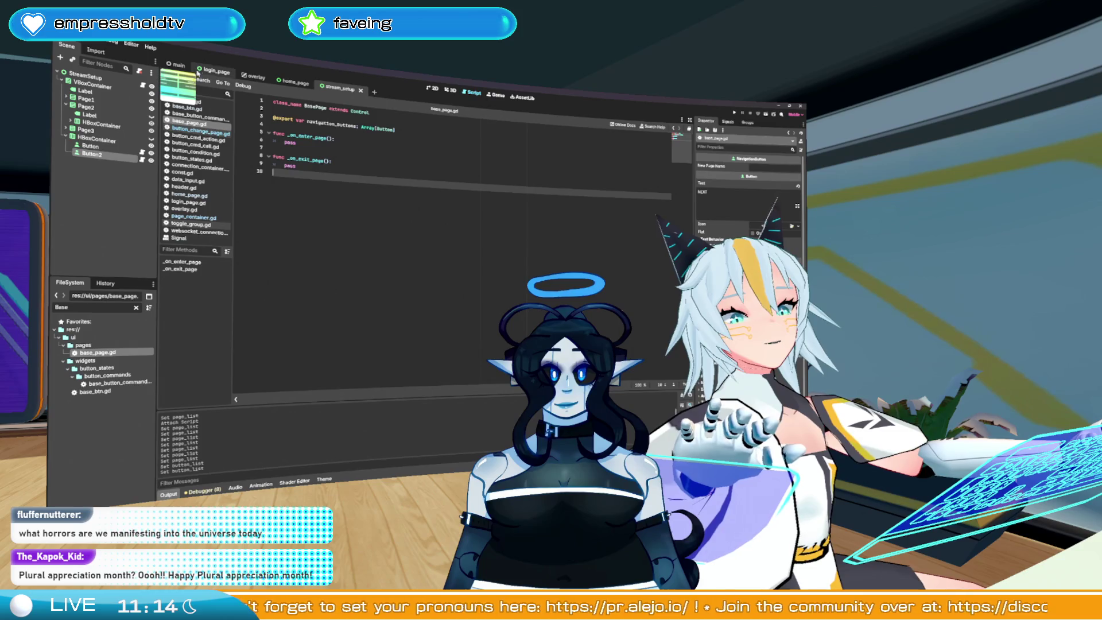
pyautogui.click(172, 67)
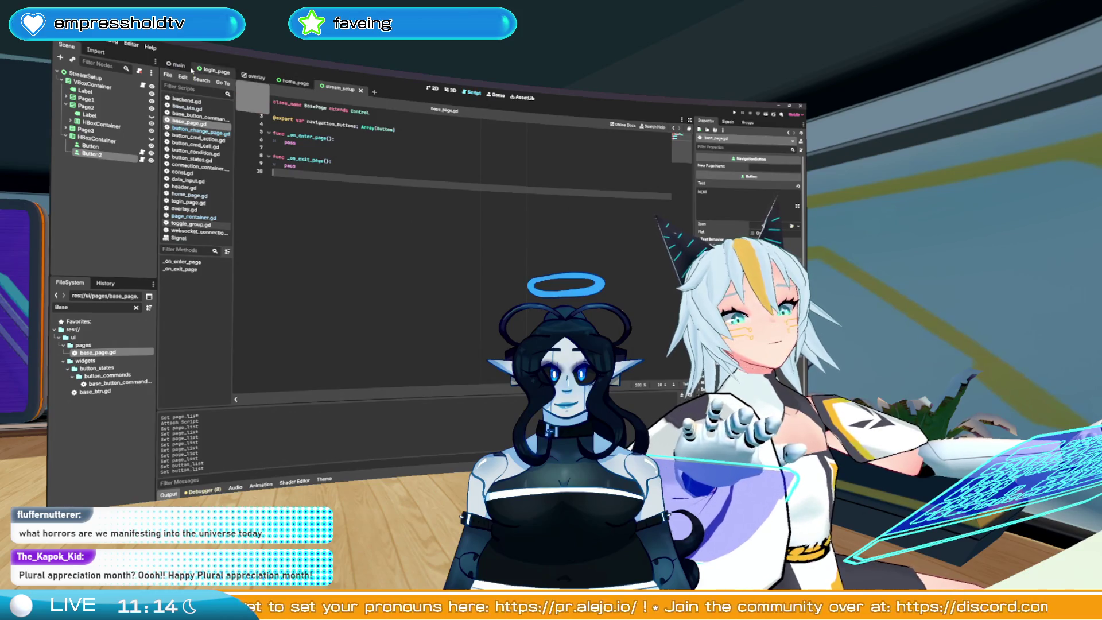
# - Declare func link_navigation_buttons(): below change_page, starting its body with an if on current_page.navigation_buttons
pyautogui.click(95, 131)
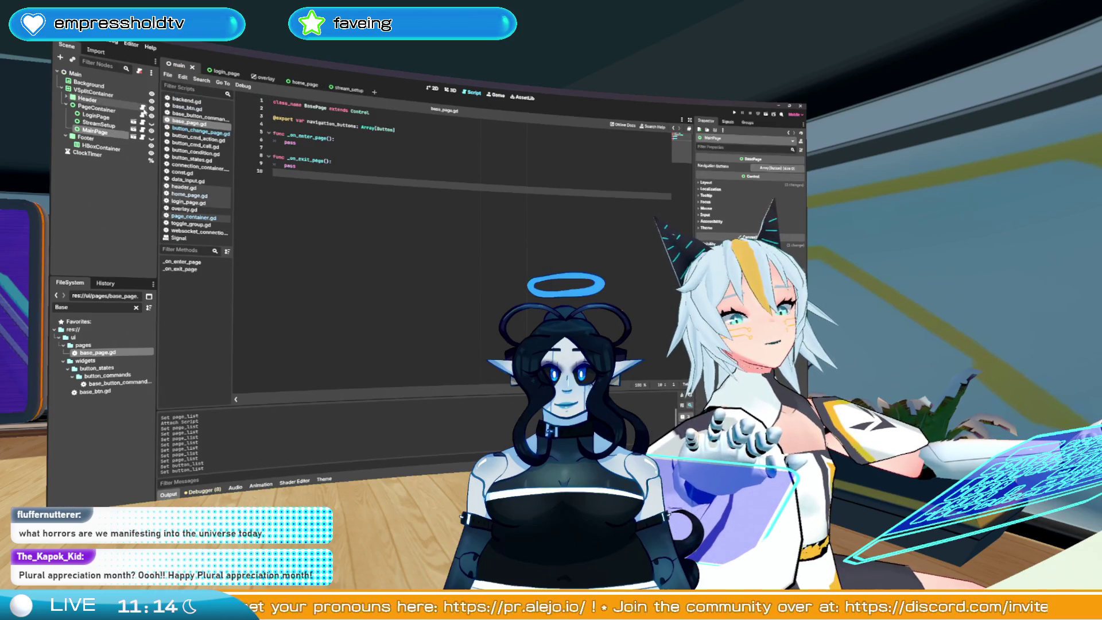
pyautogui.click(142, 108)
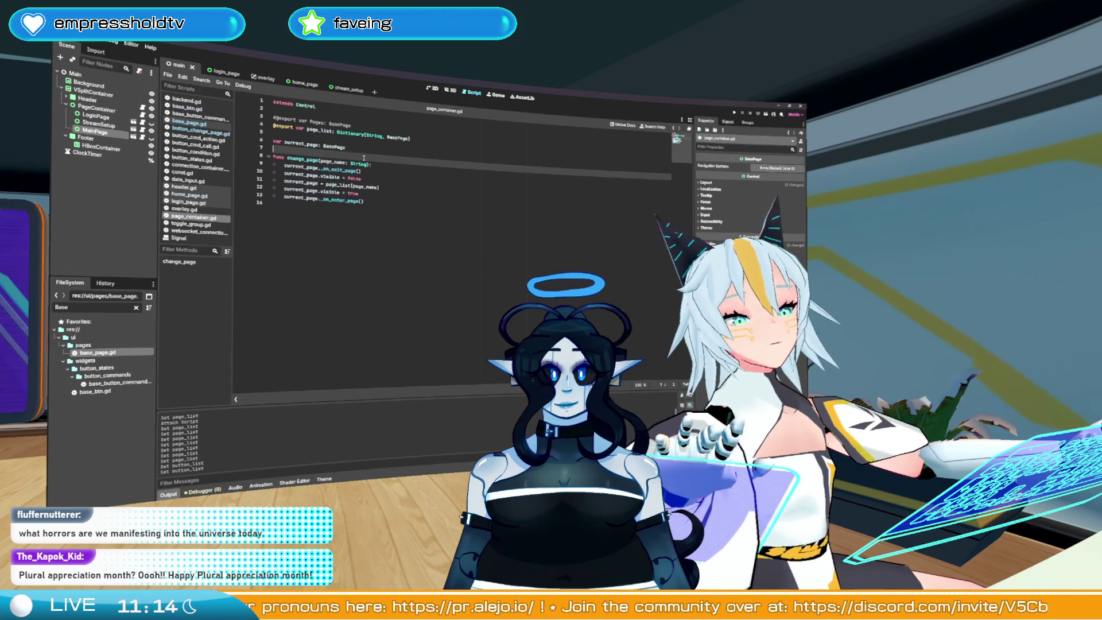
pyautogui.click(369, 200)
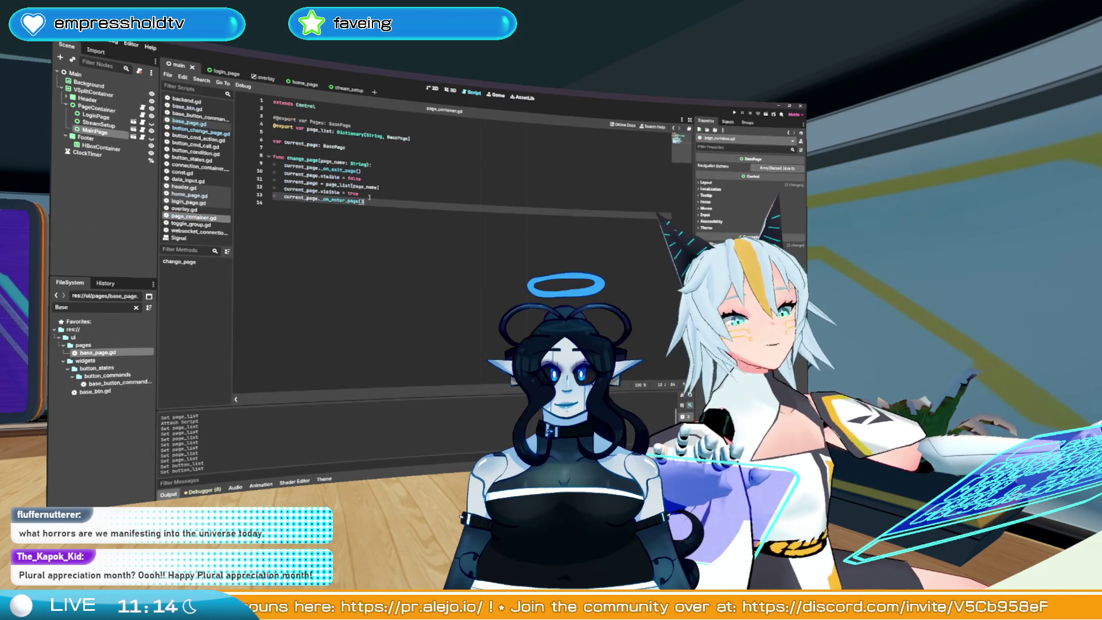
pyautogui.press('Return')
pyautogui.press('Return')
pyautogui.write('func ')
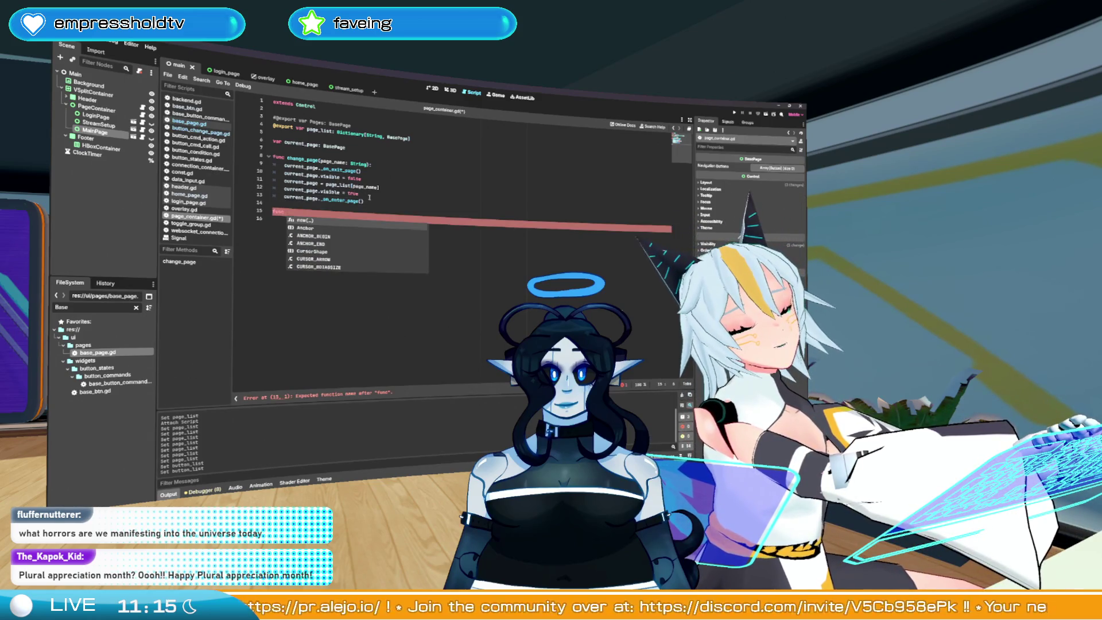
pyautogui.write('link_na')
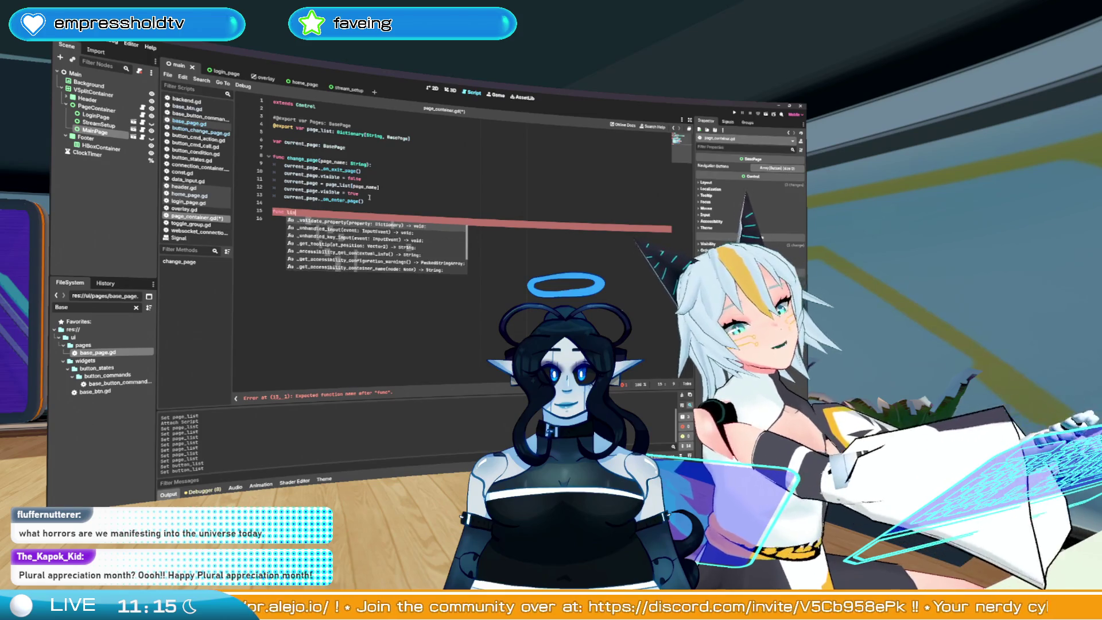
pyautogui.write('vigation_buttons()')
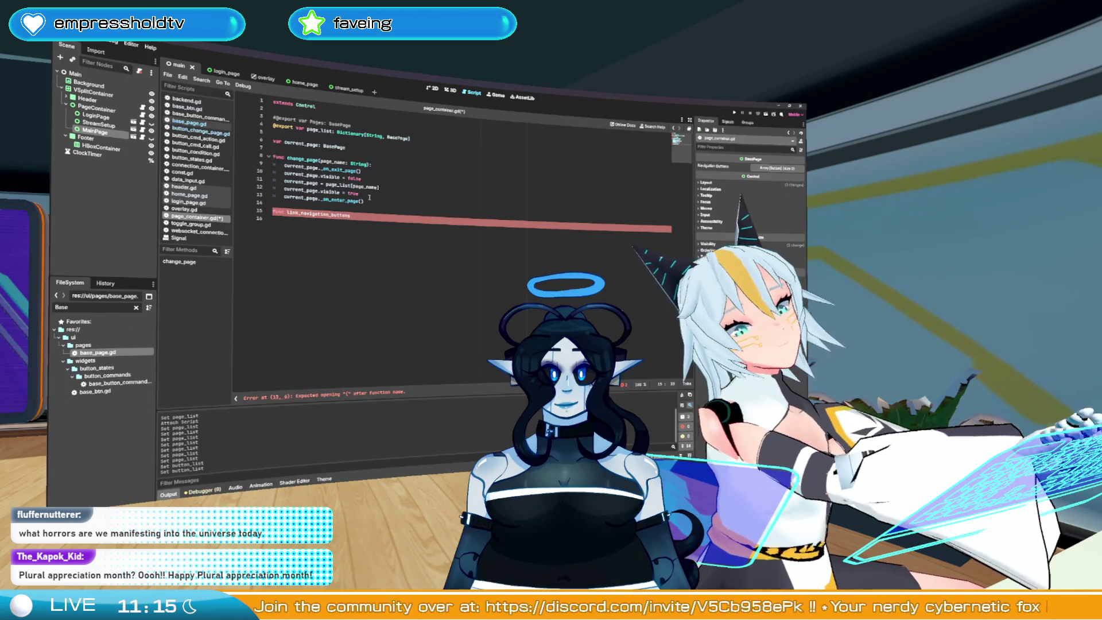
pyautogui.write(':')
pyautogui.press('Return')
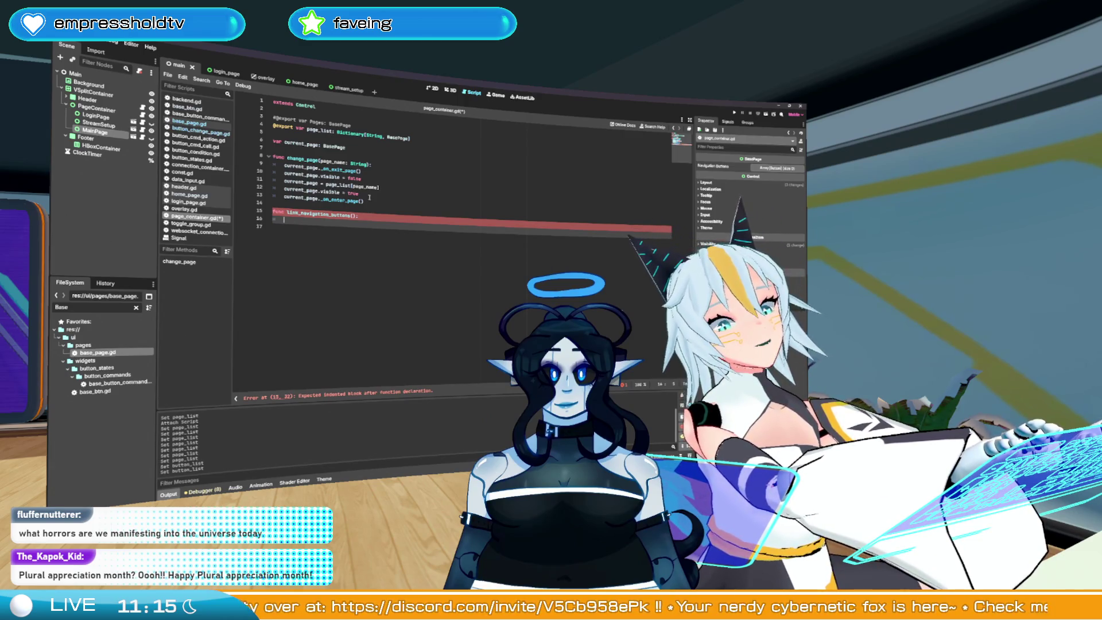
pyautogui.write('if c')
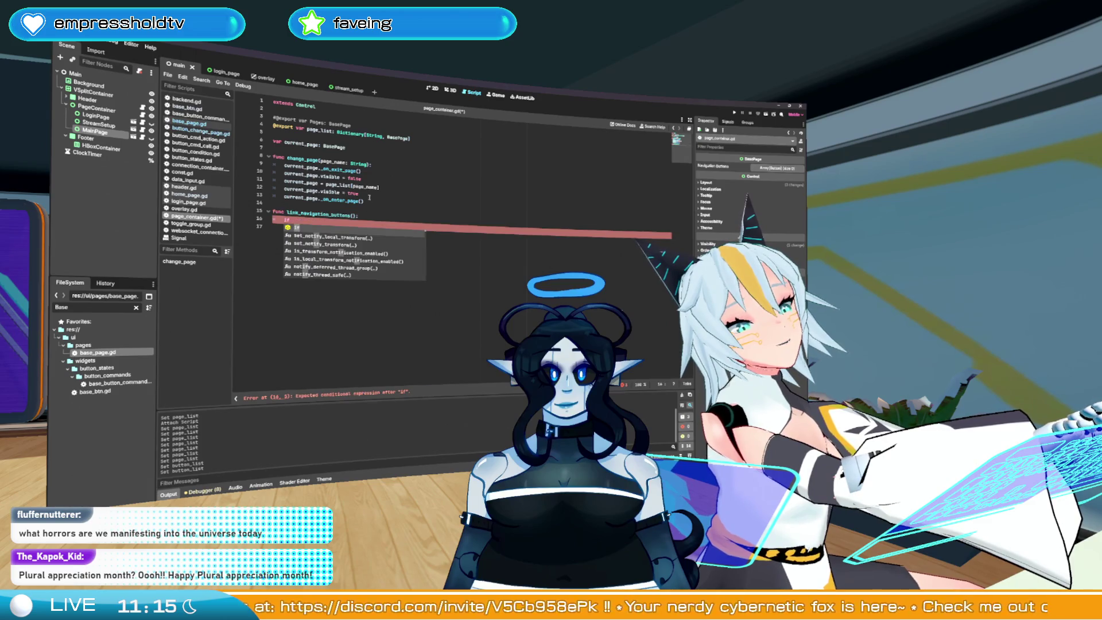
pyautogui.write('urrent_page.navigation_buttons.')
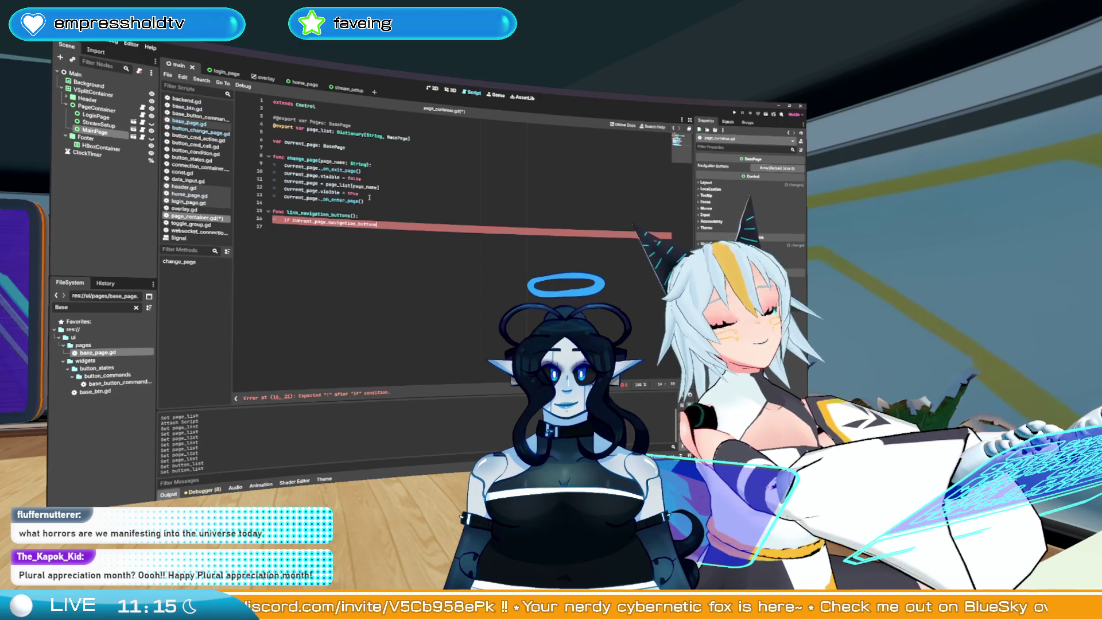
pyautogui.write('coun')
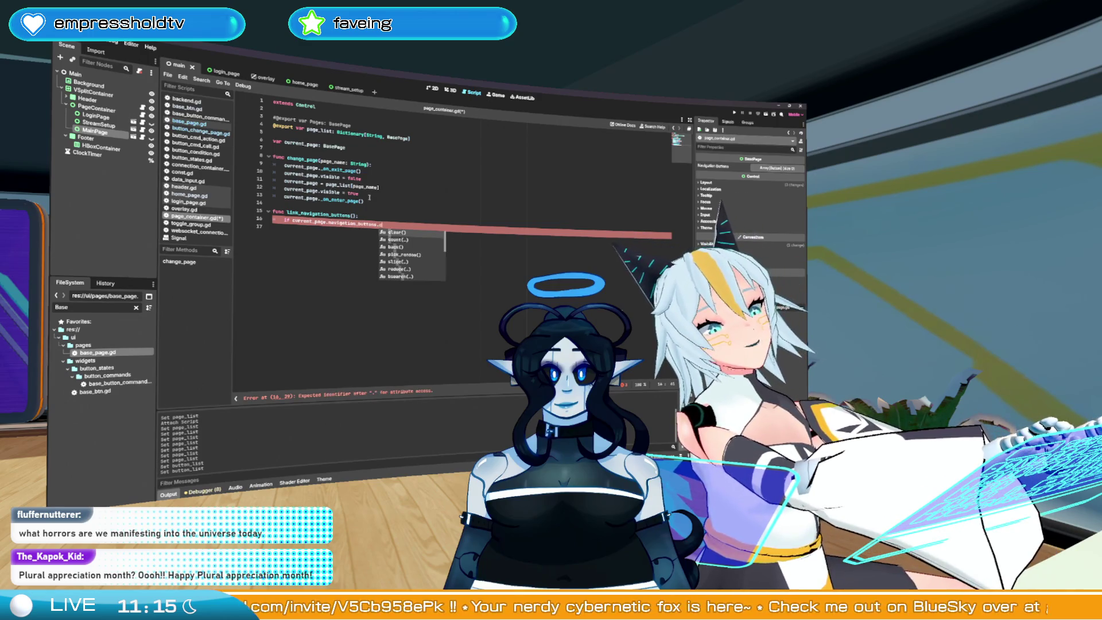
# - Browse the navigation_buttons member suggestions and try 'count' to find an element-count method
pyautogui.press('BackSpace')
pyautogui.press('BackSpace')
pyautogui.press('BackSpace')
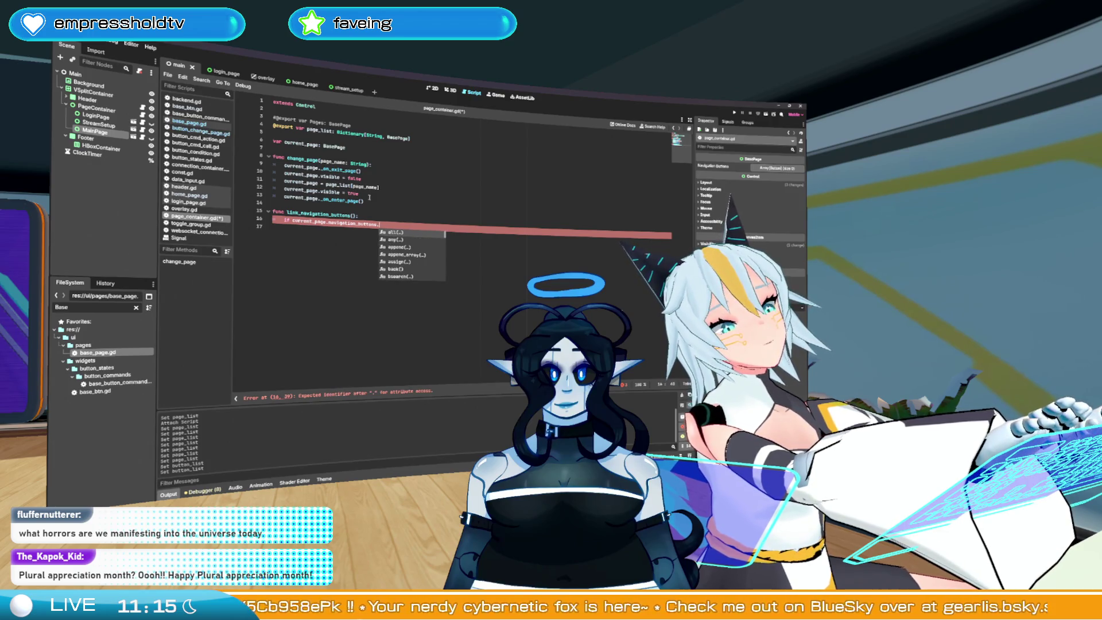
pyautogui.press('Down')
pyautogui.press('Down')
pyautogui.press('Down')
pyautogui.press('Down')
pyautogui.press('Down')
pyautogui.press('Down')
pyautogui.press('Down')
pyautogui.press('Down')
pyautogui.press('Down')
pyautogui.press('Down')
pyautogui.press('Down')
pyautogui.press('Down')
pyautogui.press('Down')
pyautogui.press('Down')
pyautogui.press('Down')
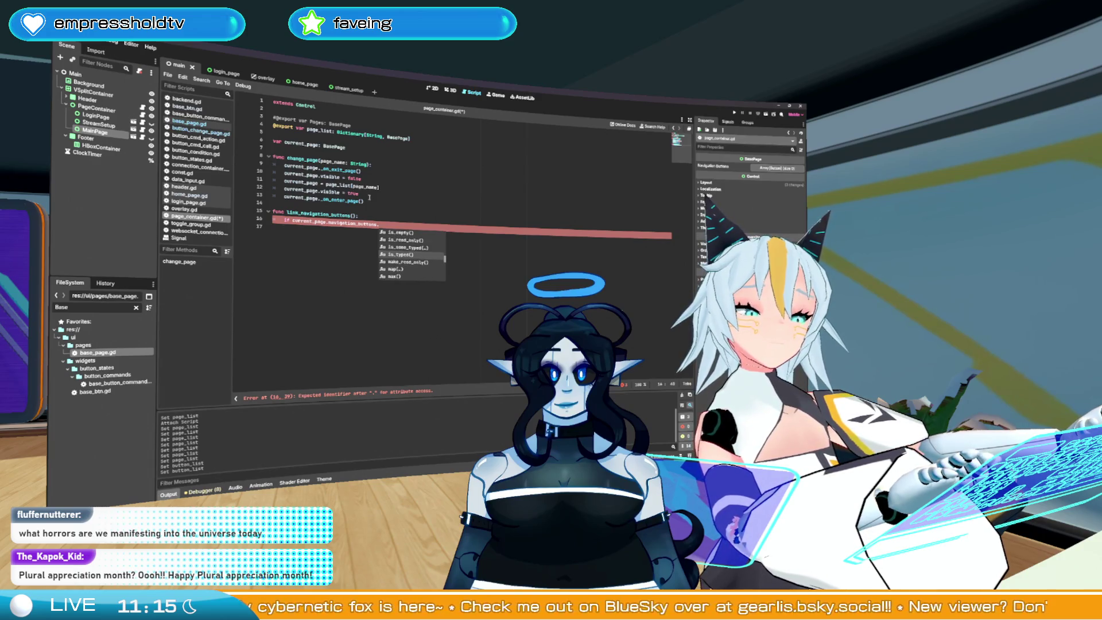
pyautogui.press('Down')
pyautogui.press('Down')
pyautogui.press('Down')
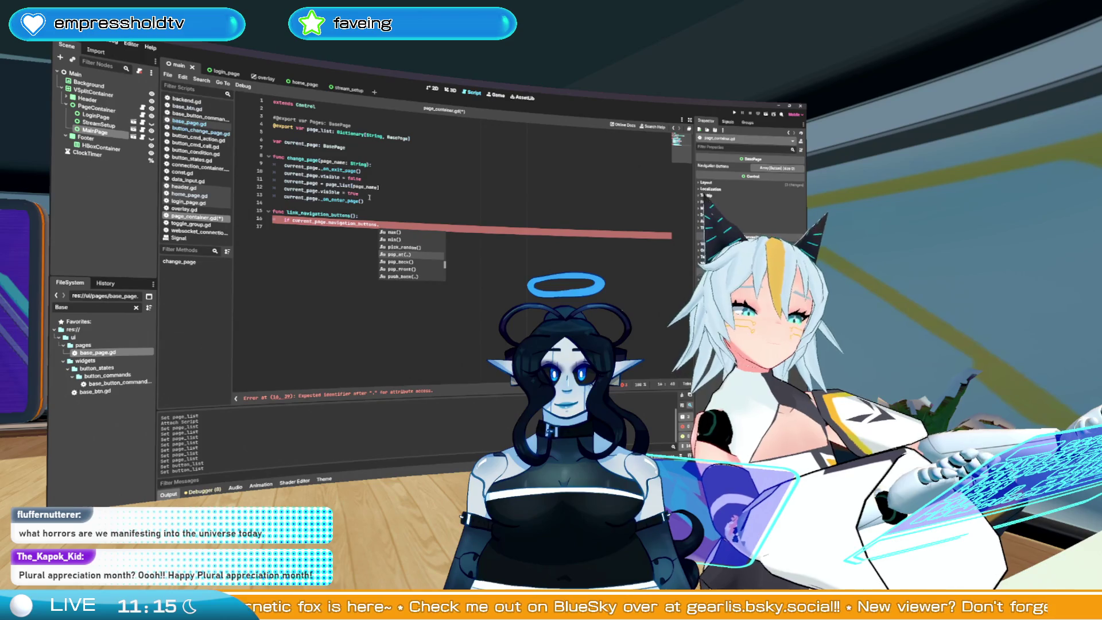
pyautogui.press('Down')
pyautogui.press('Down')
pyautogui.press('Down')
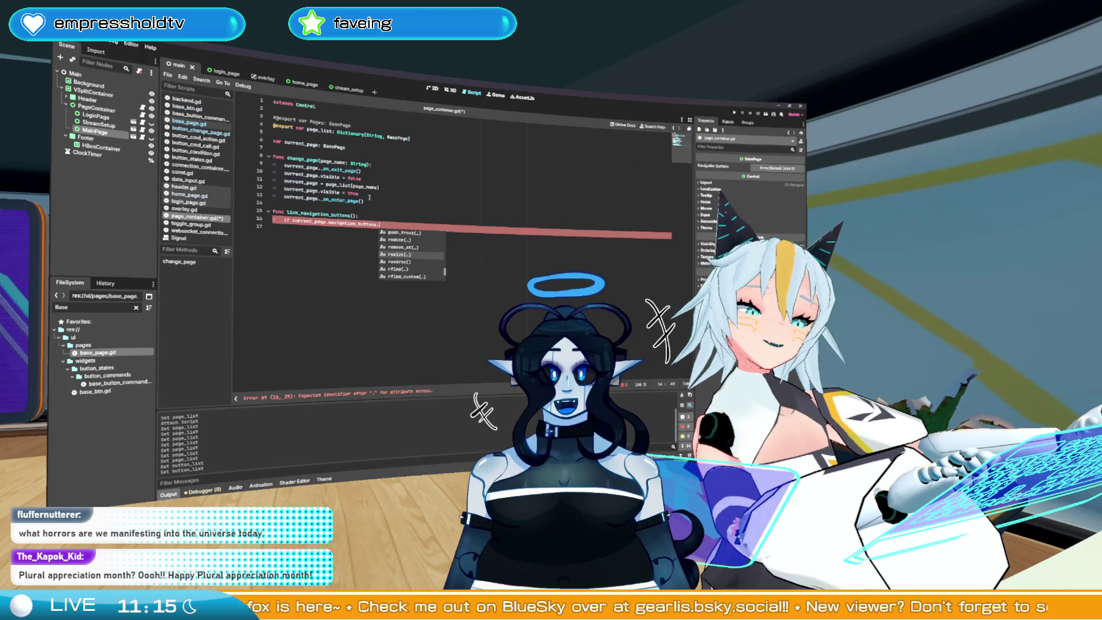
pyautogui.press('Down')
pyautogui.press('Down')
pyautogui.press('Down')
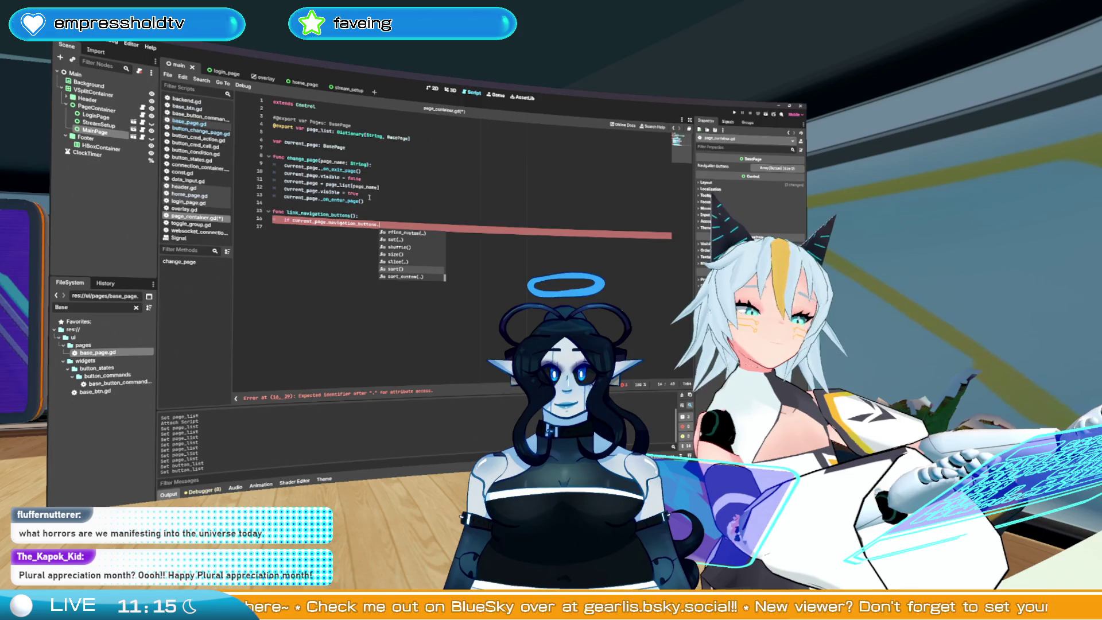
pyautogui.press('Down')
pyautogui.press('Down')
pyautogui.press('Down')
pyautogui.press('Down')
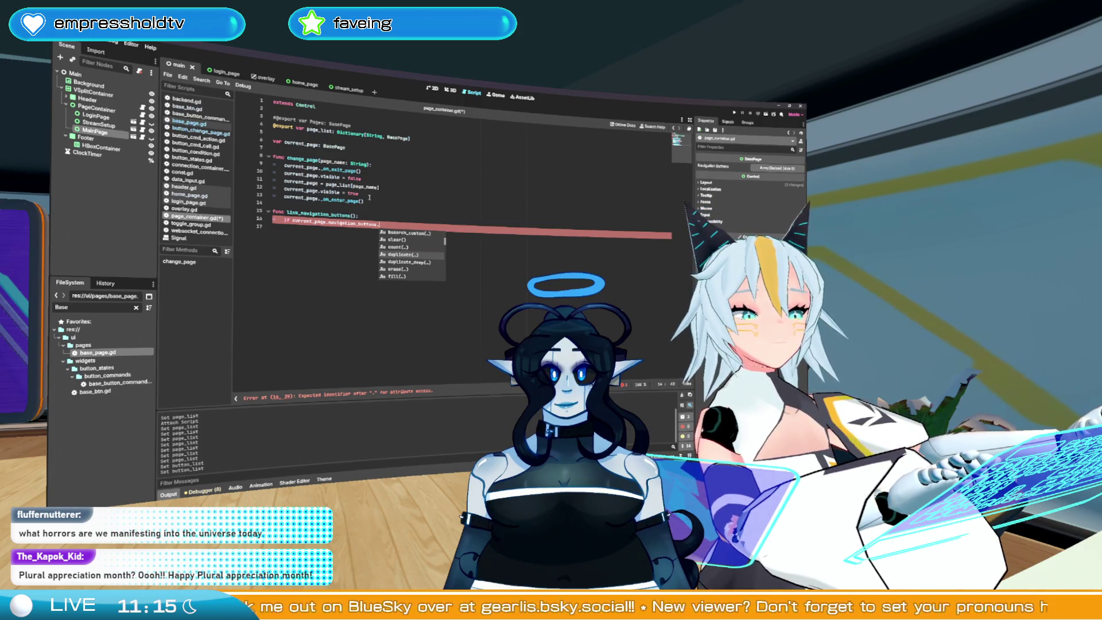
pyautogui.write('count')
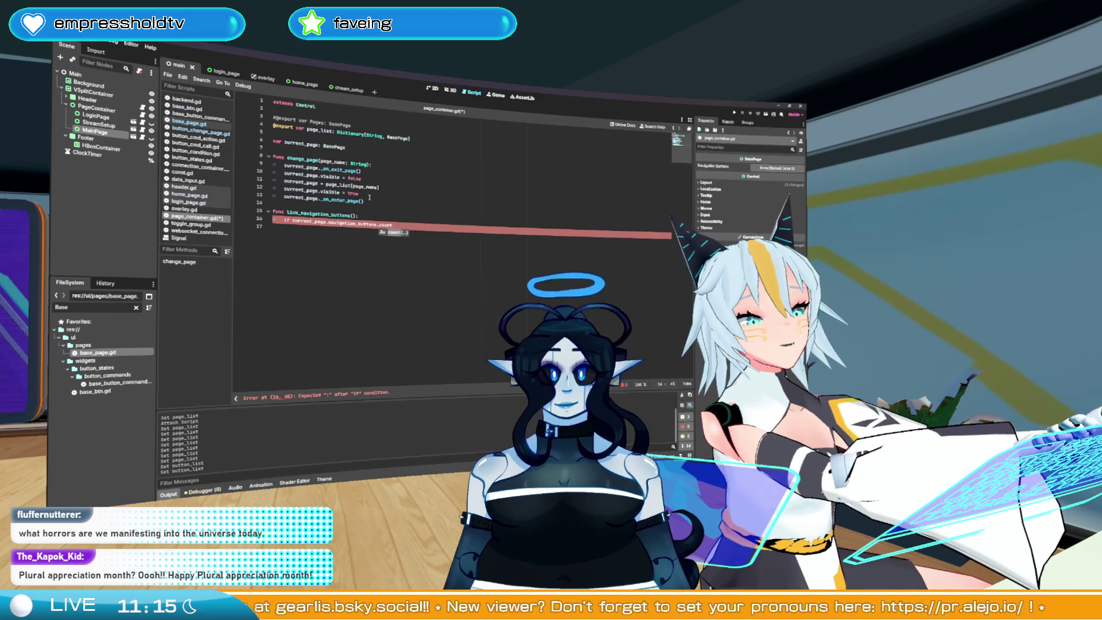
# - Remove 'count' and insert size() after current_page.navigation_buttons in the if condition
pyautogui.press('BackSpace')
pyautogui.press('BackSpace')
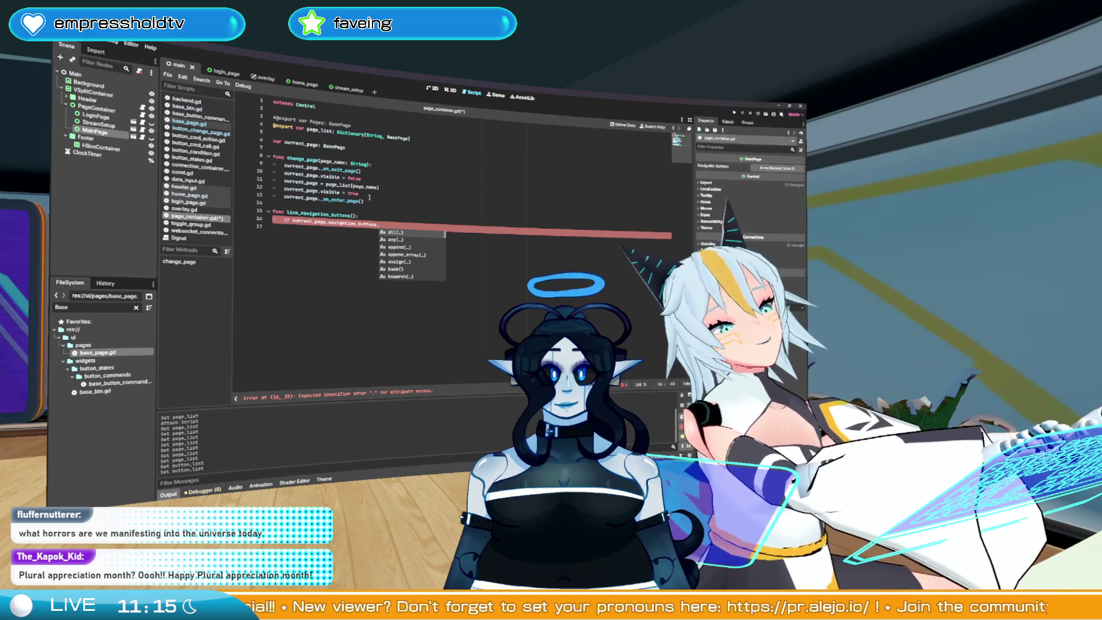
pyautogui.press('Down')
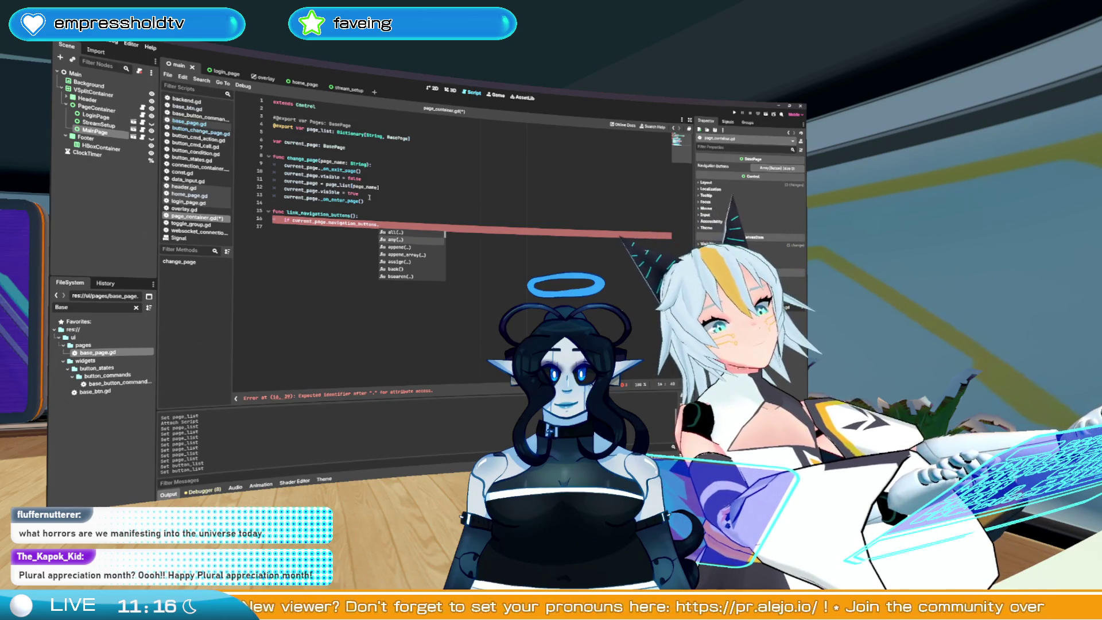
pyautogui.press('Down')
pyautogui.press('Down')
pyautogui.press('Down')
pyautogui.press('Down')
pyautogui.press('Down')
pyautogui.press('Down')
pyautogui.press('Down')
pyautogui.press('Down')
pyautogui.press('Down')
pyautogui.press('Down')
pyautogui.press('Down')
pyautogui.press('Down')
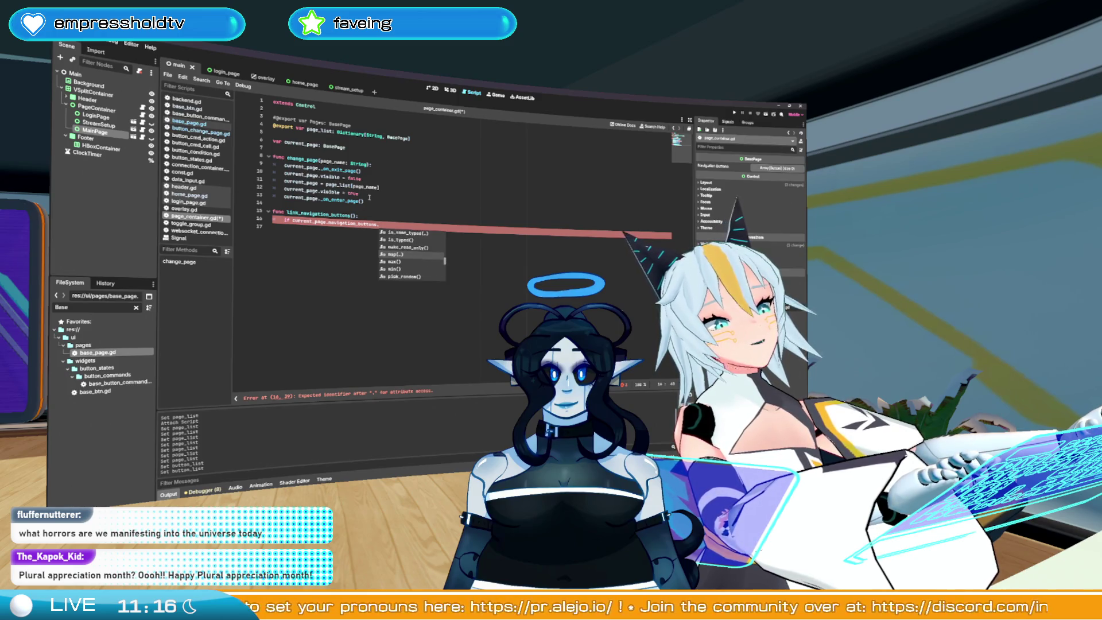
pyautogui.press('Down')
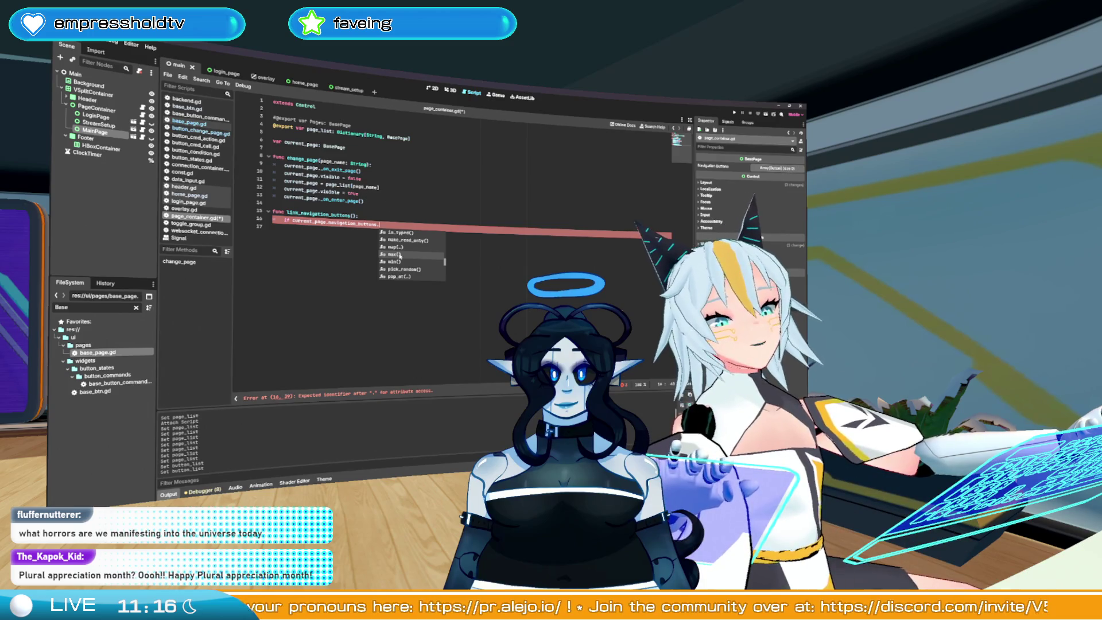
pyautogui.press('Down')
pyautogui.press('Down')
pyautogui.press('Down')
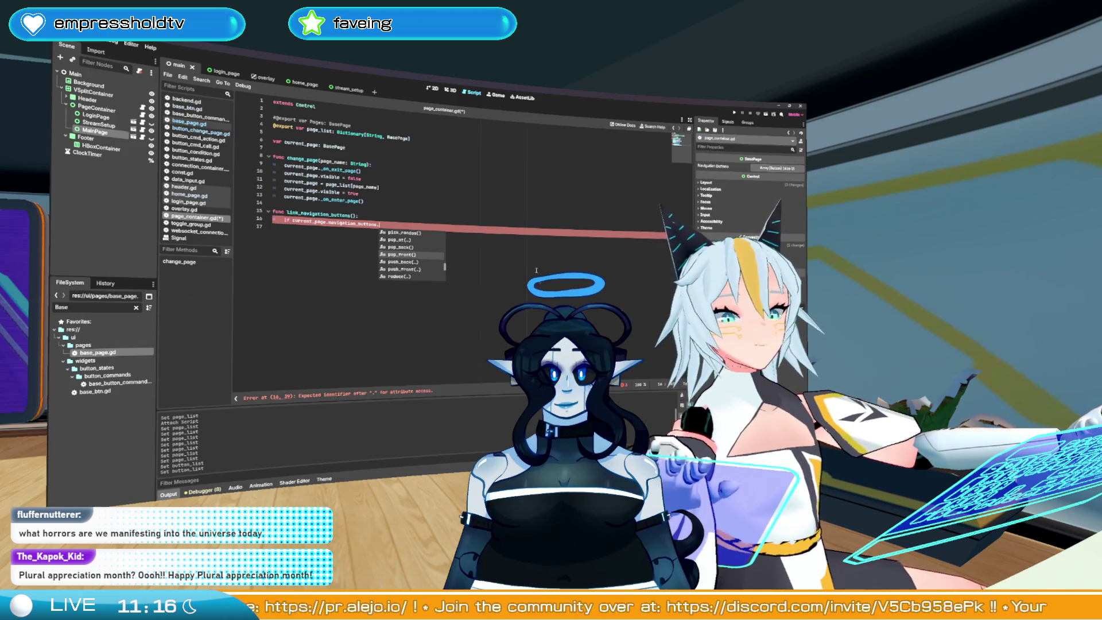
pyautogui.press('Down')
pyautogui.press('Down')
pyautogui.press('Down')
pyautogui.press('Down')
pyautogui.press('Down')
pyautogui.press('Down')
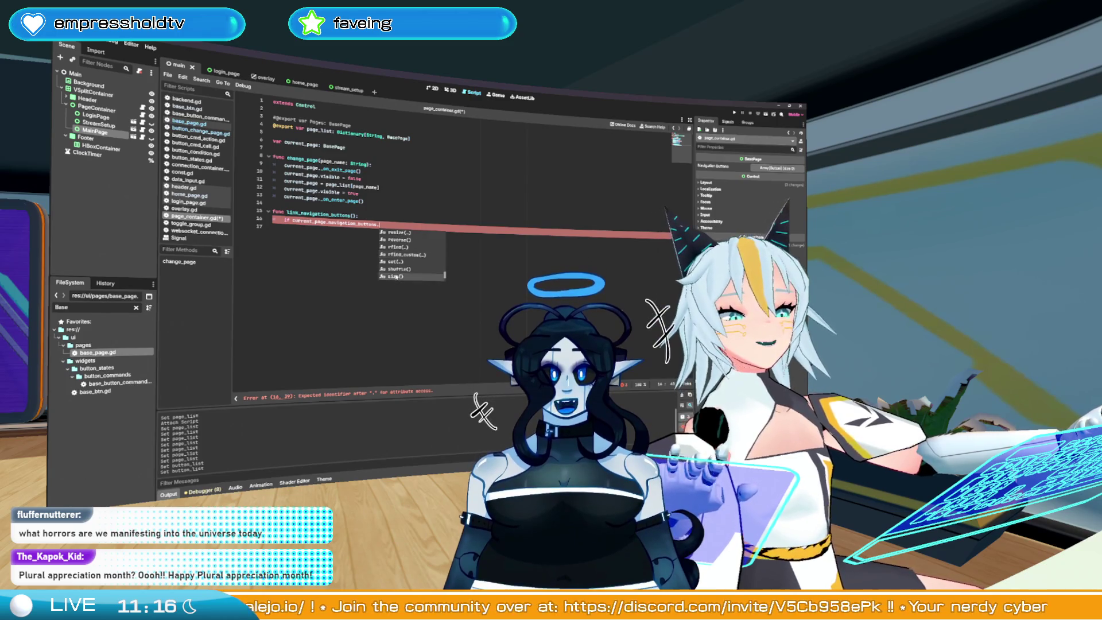
pyautogui.click(396, 277)
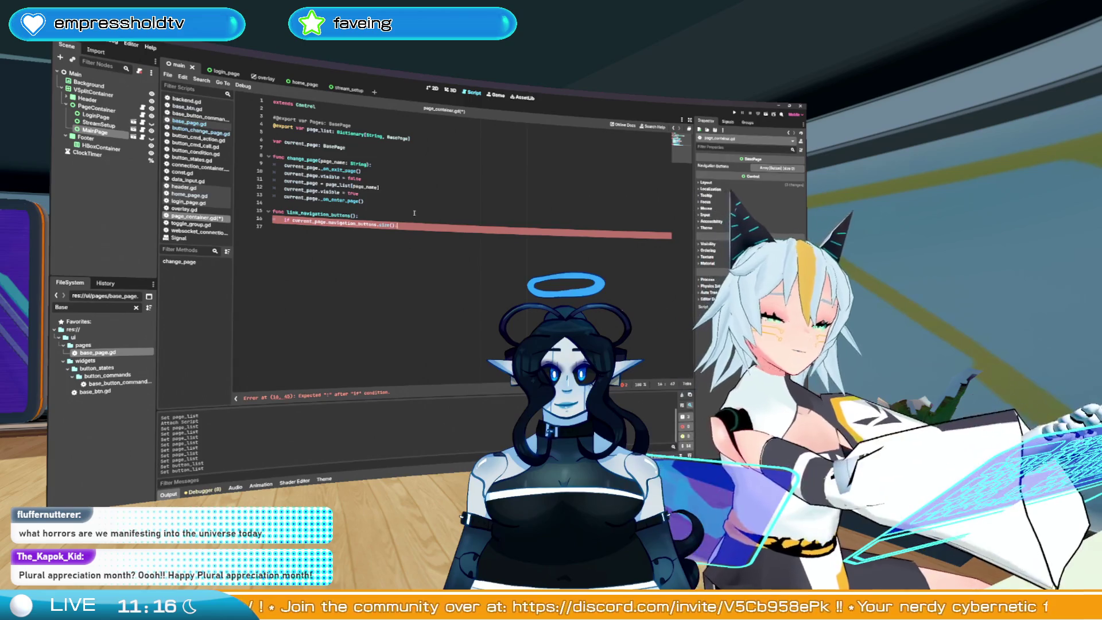
# - Finish the if condition as 'current_page.navigation_buttons.size() == 0:'
pyautogui.write(':')
pyautogui.press('Return')
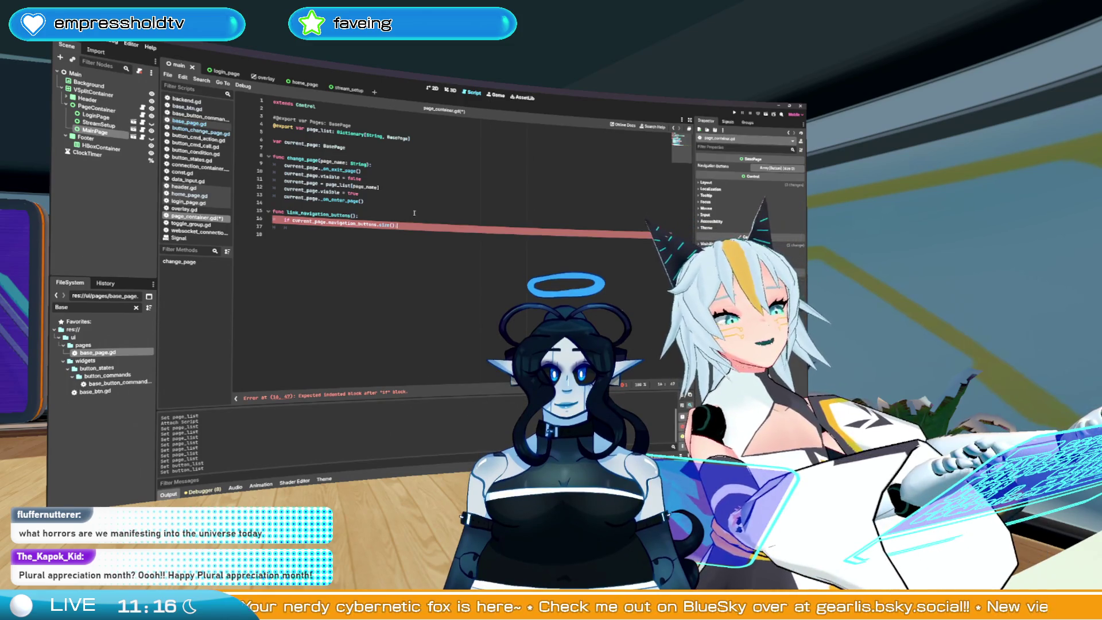
pyautogui.write('>')
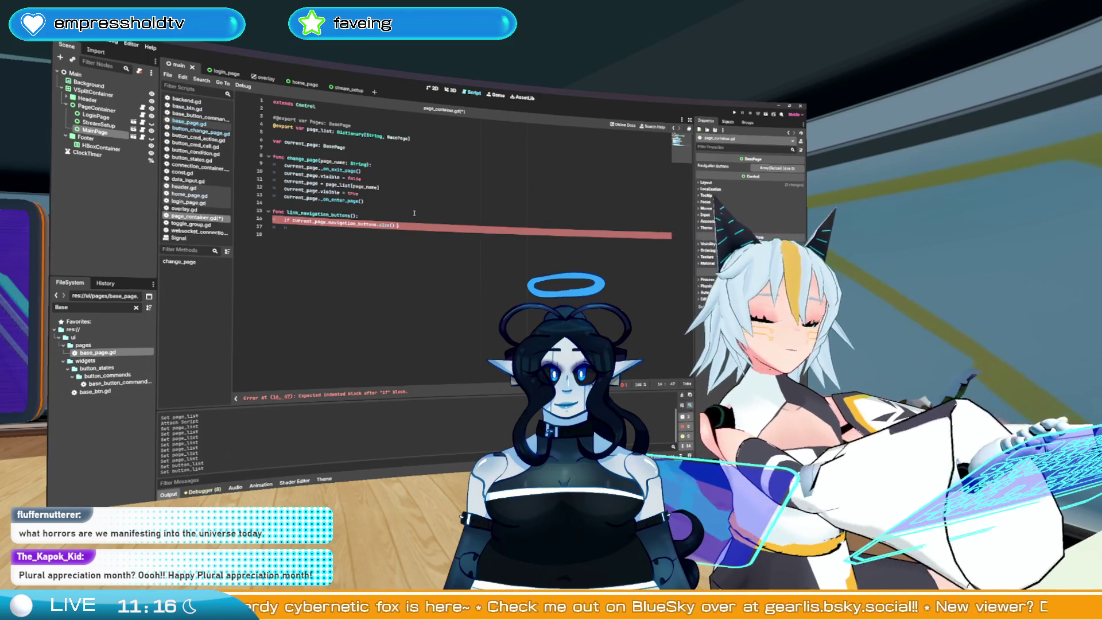
pyautogui.write(' 0:')
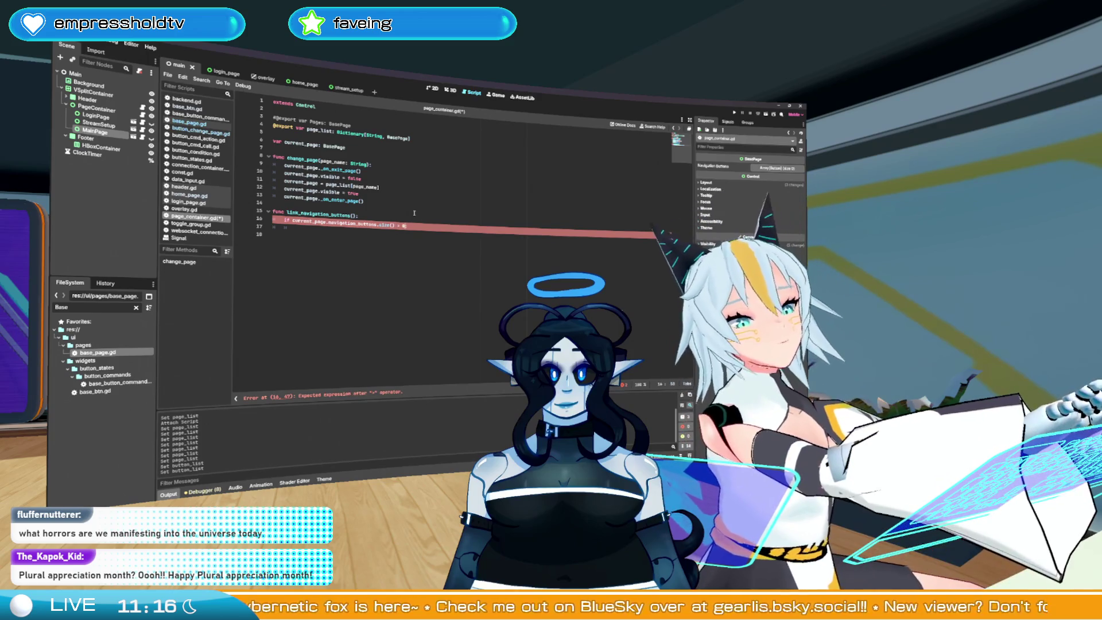
pyautogui.press('Return')
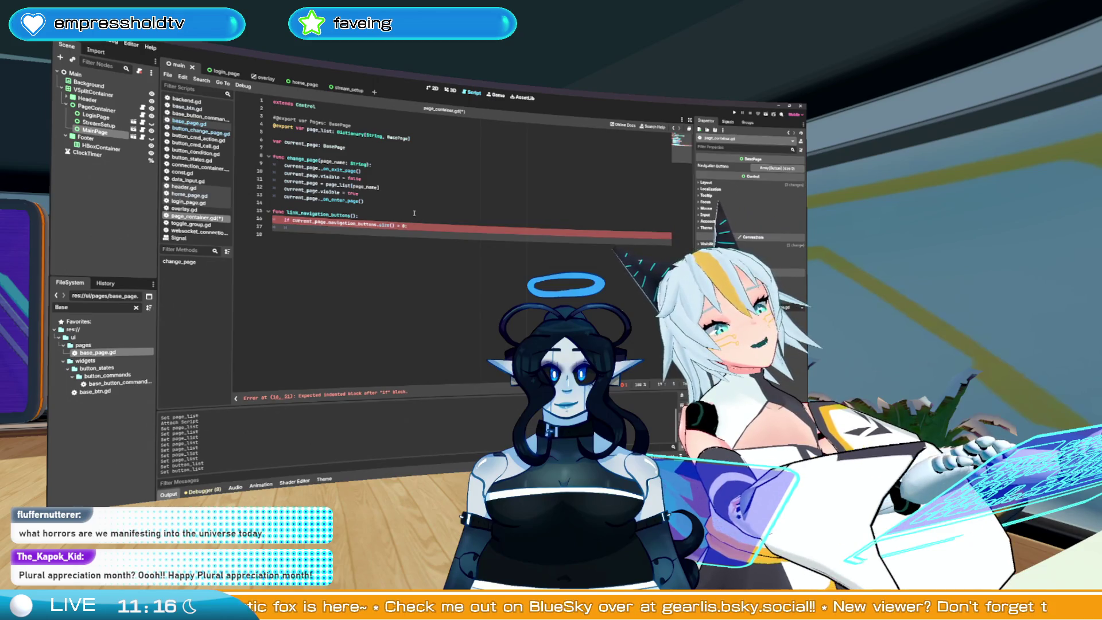
pyautogui.press('Up')
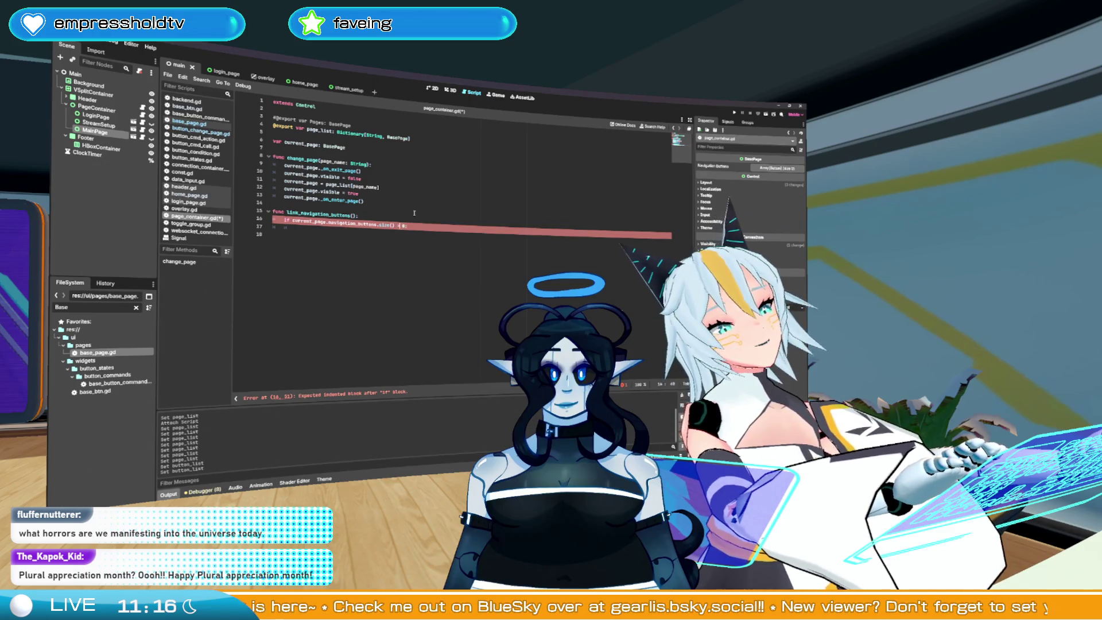
pyautogui.hotkey('ctrl', 'space')
pyautogui.write('=')
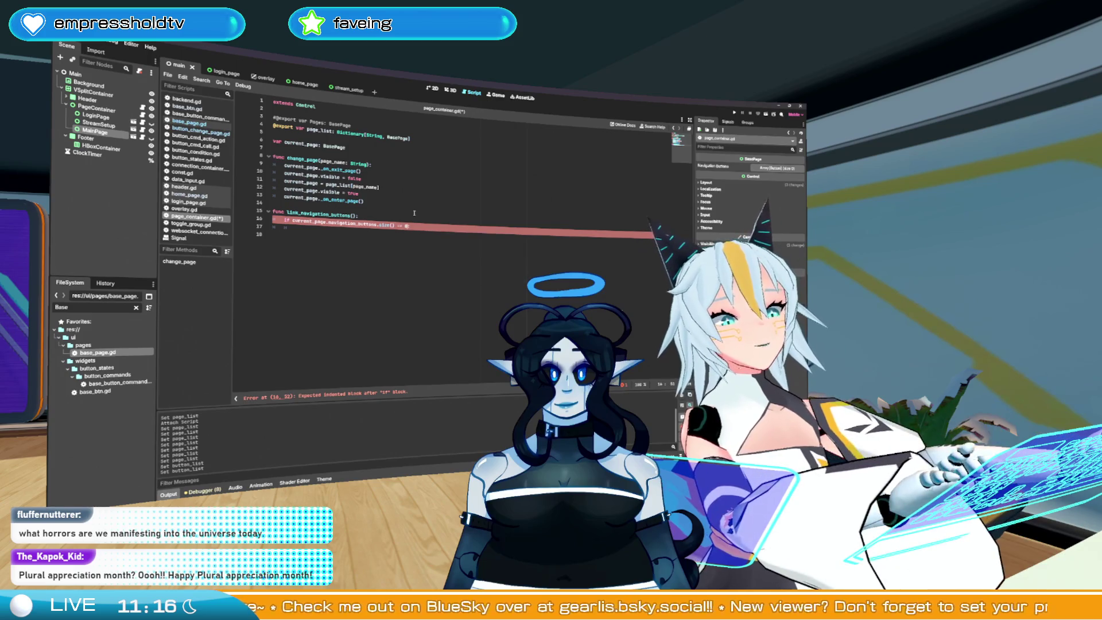
pyautogui.press('Down')
# - Add 'return' as the if body, followed by a blank line
pyautogui.write('return')
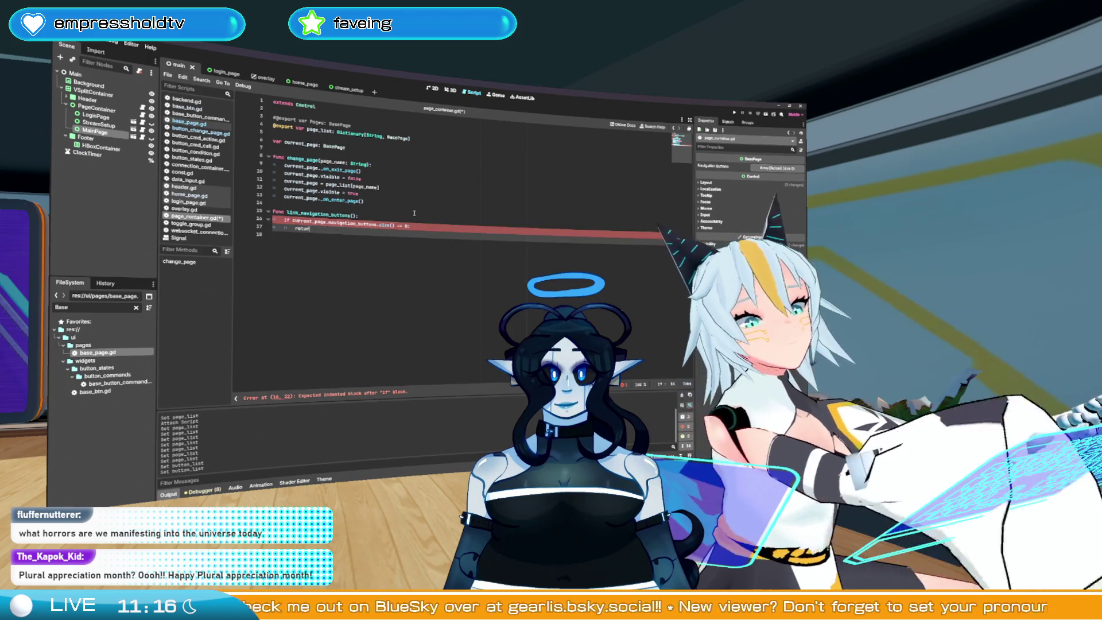
pyautogui.press('Return')
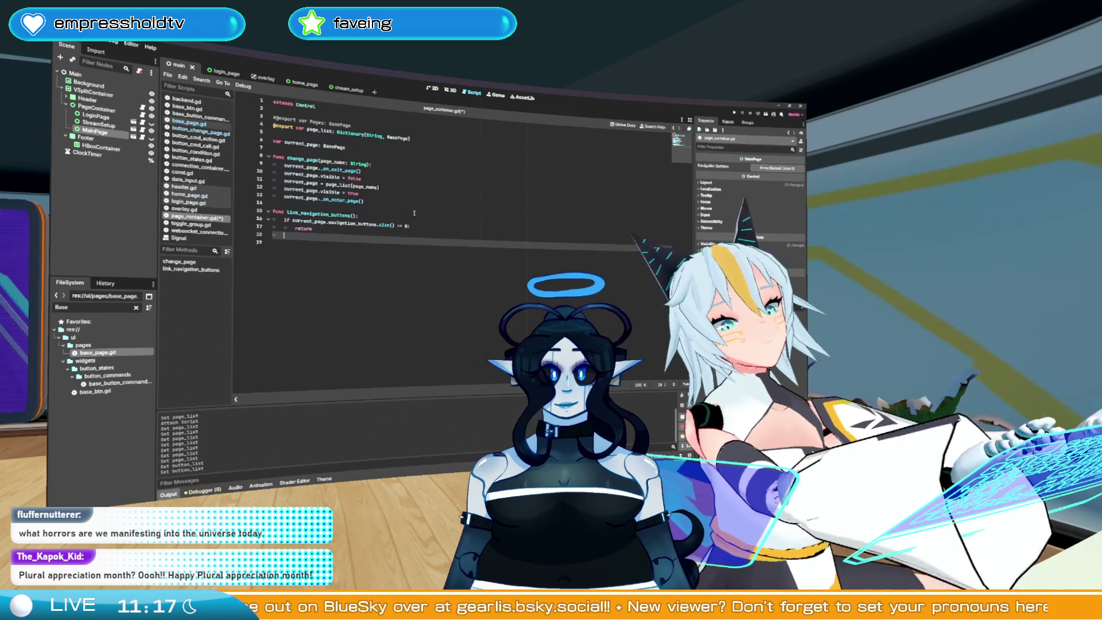
pyautogui.press('Return')
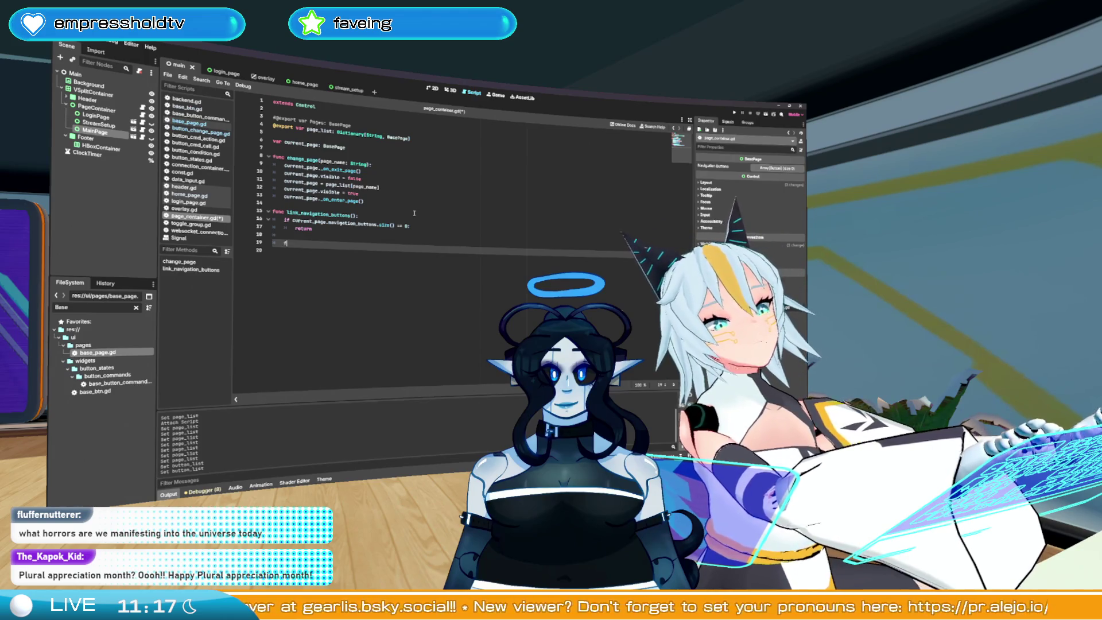
# - Write the loop header 'for nav_button: NavigationButton in current_page.navigation_buttons:'
pyautogui.write('or ')
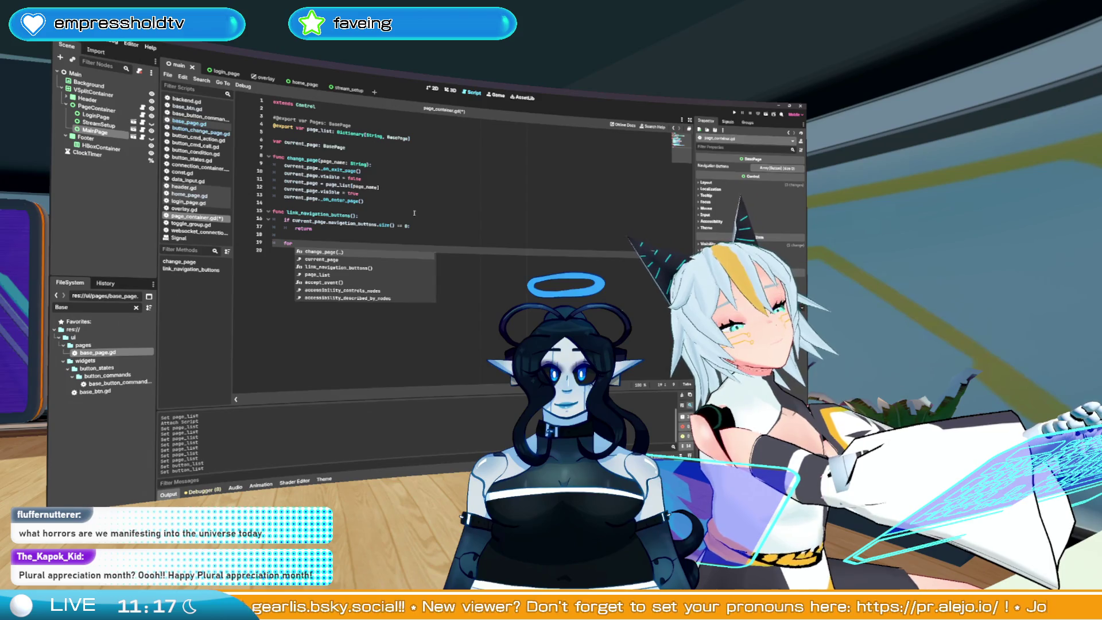
pyautogui.write('nav_button in ')
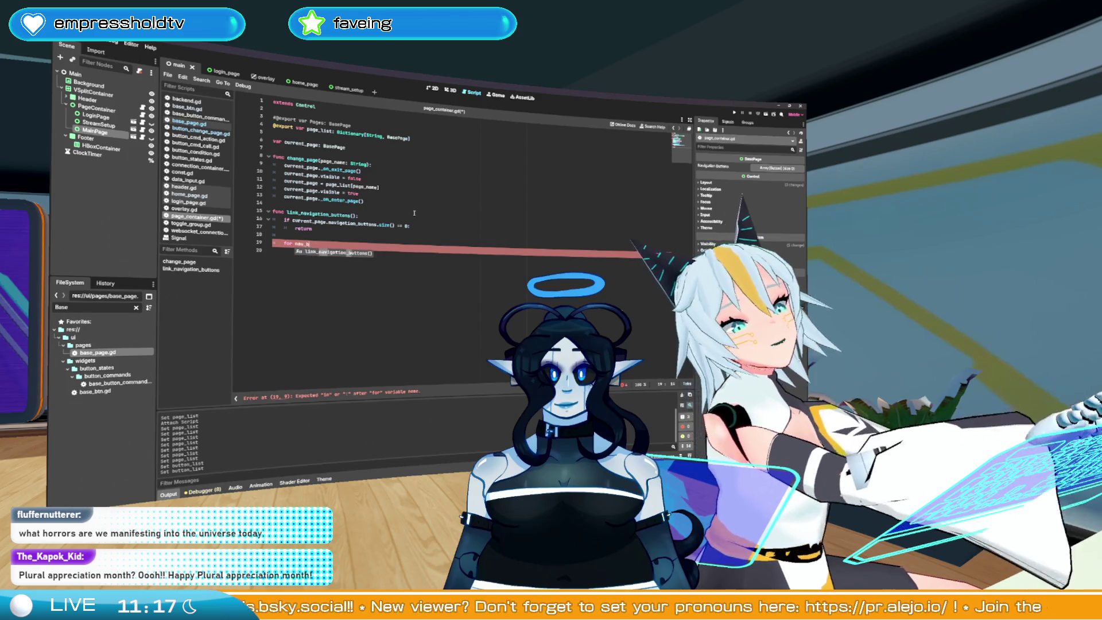
pyautogui.write('current_page.navi')
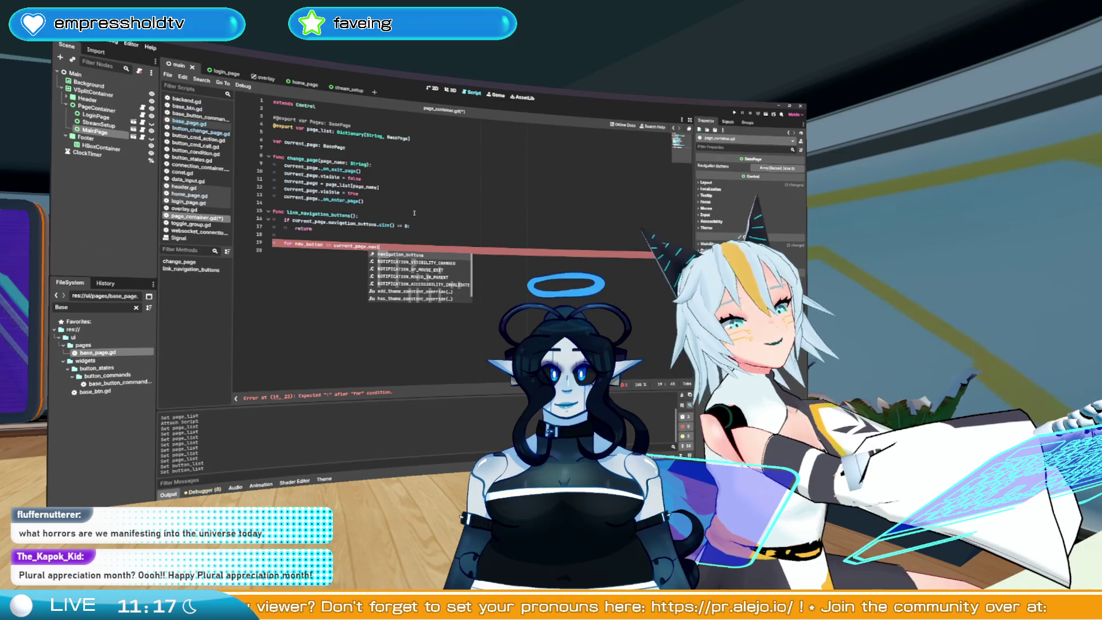
pyautogui.press('Return')
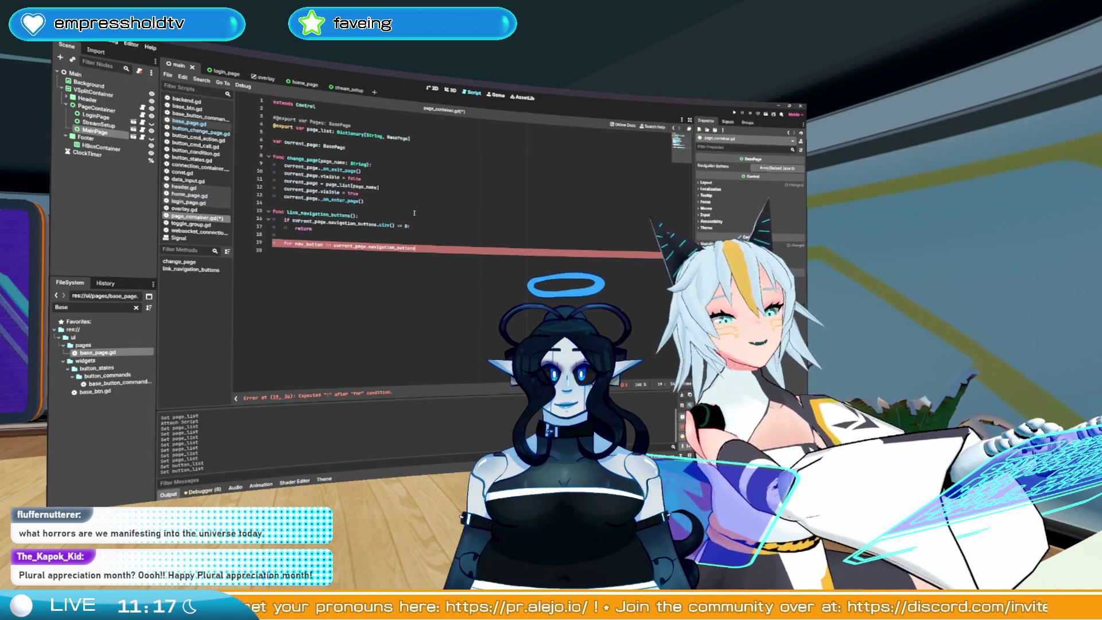
pyautogui.write('.')
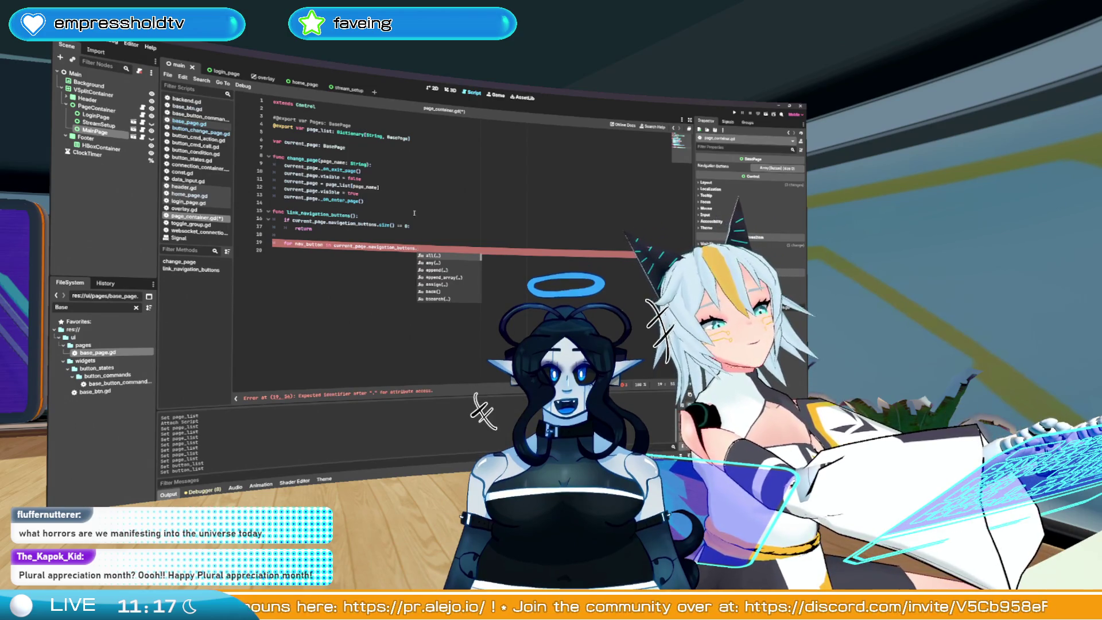
pyautogui.press('BackSpace')
pyautogui.write(':')
pyautogui.press('Return')
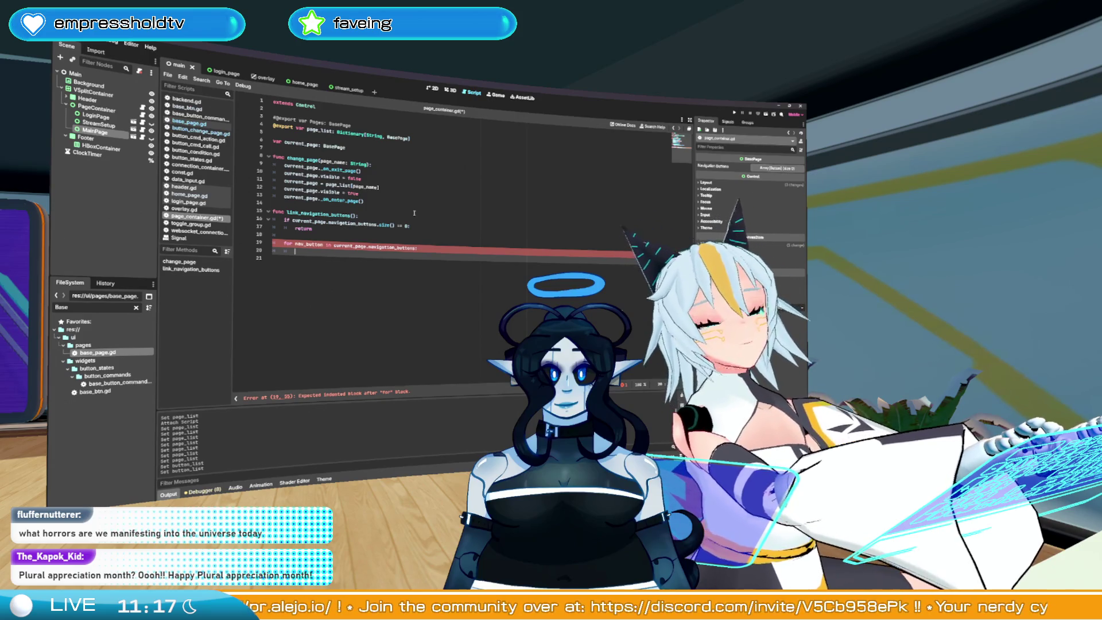
pyautogui.press('Up')
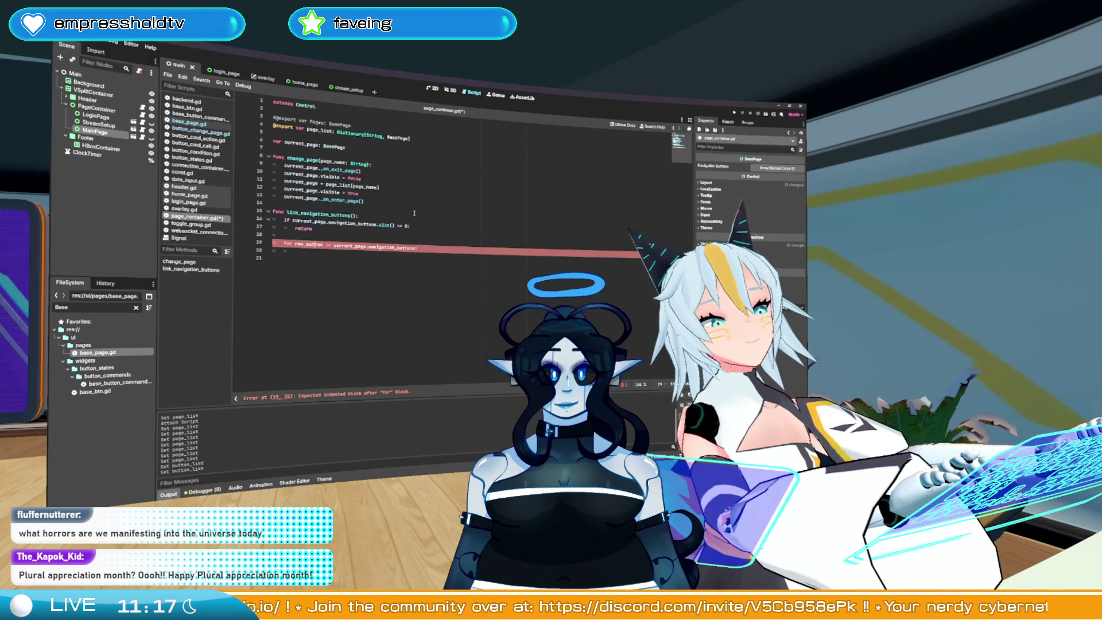
pyautogui.write(': NavigationButton')
pyautogui.press('Down')
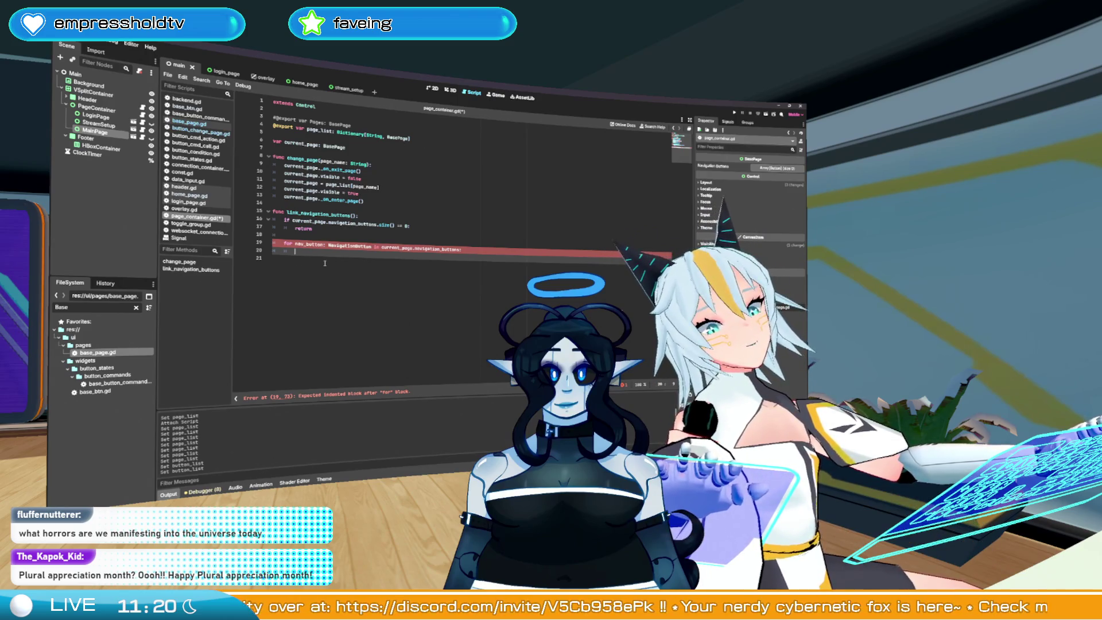
# - Write 'nav_button.new_page_requested.connect(page_)' as the loop body line
pyautogui.press('Return')
pyautogui.press('Return')
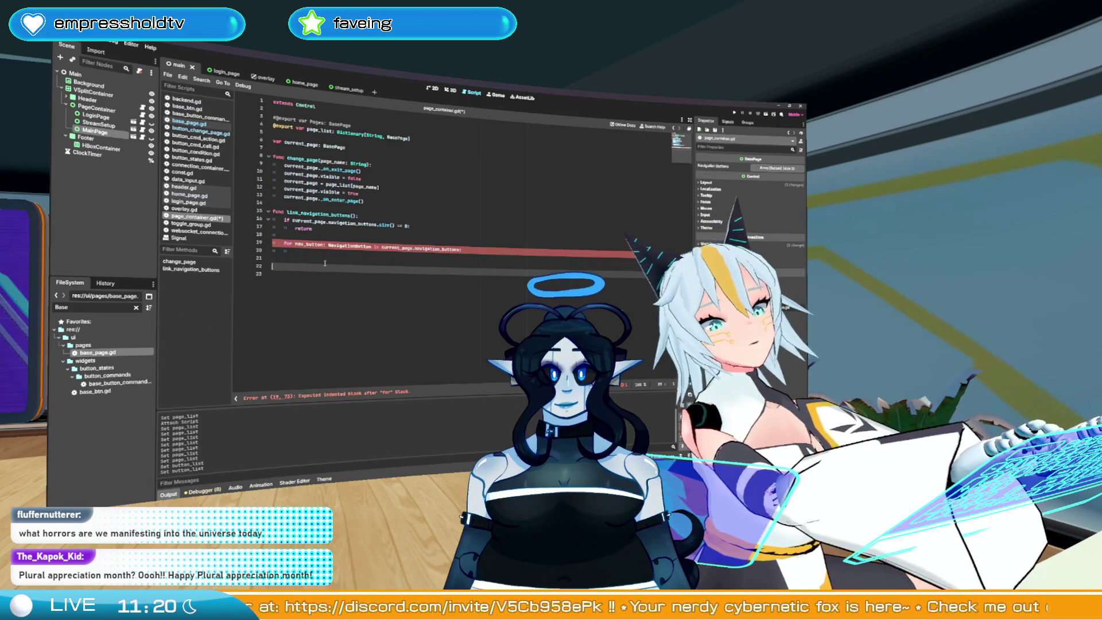
pyautogui.press('BackSpace')
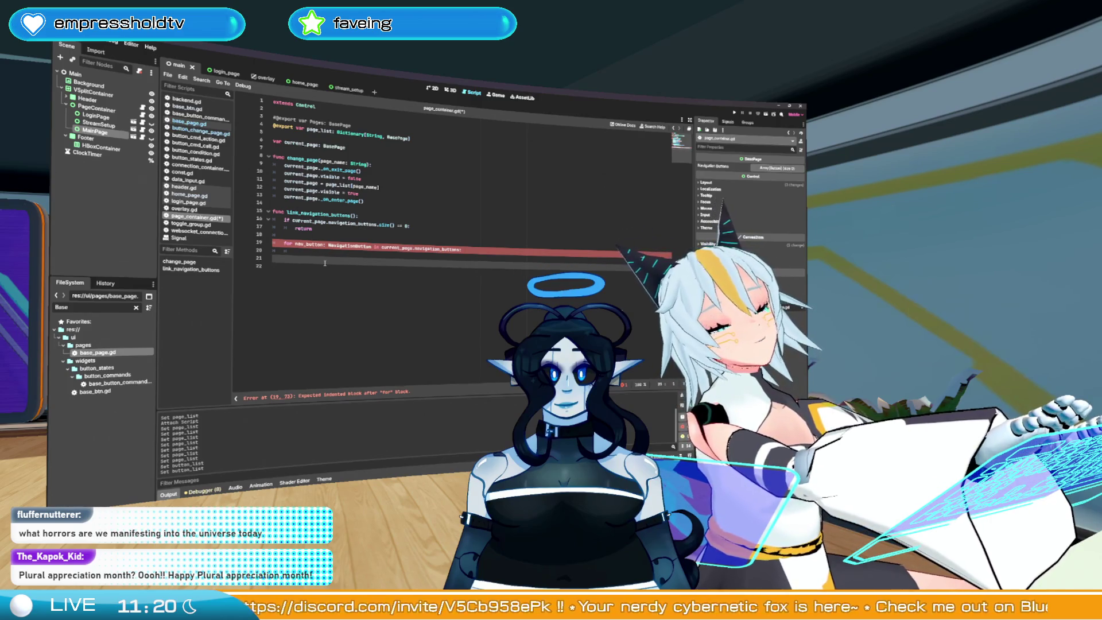
pyautogui.press('BackSpace')
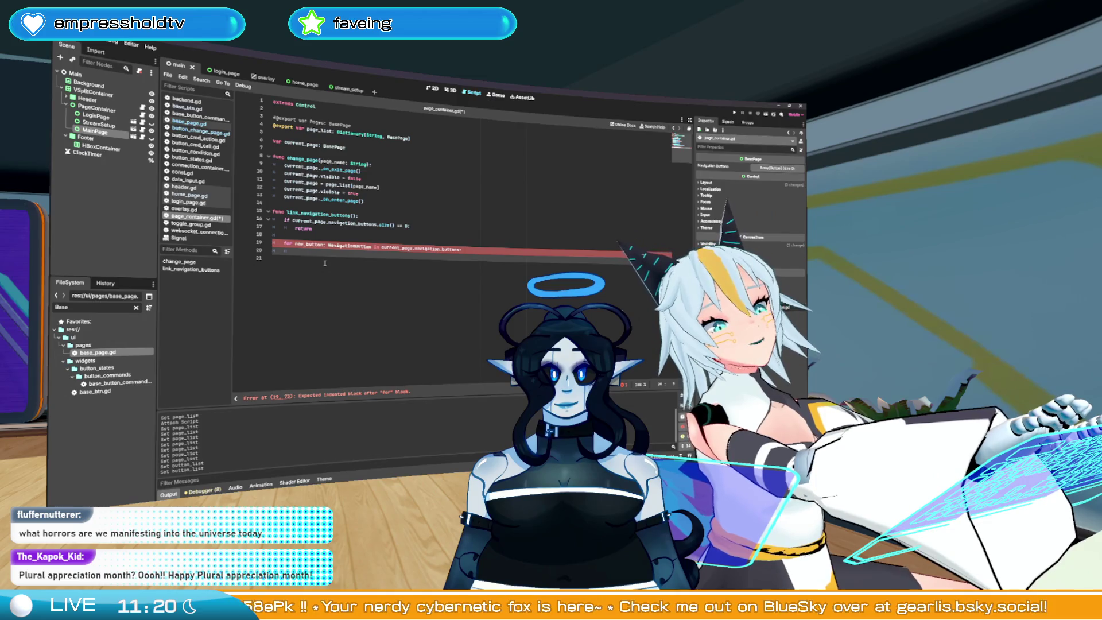
pyautogui.write('v_button.')
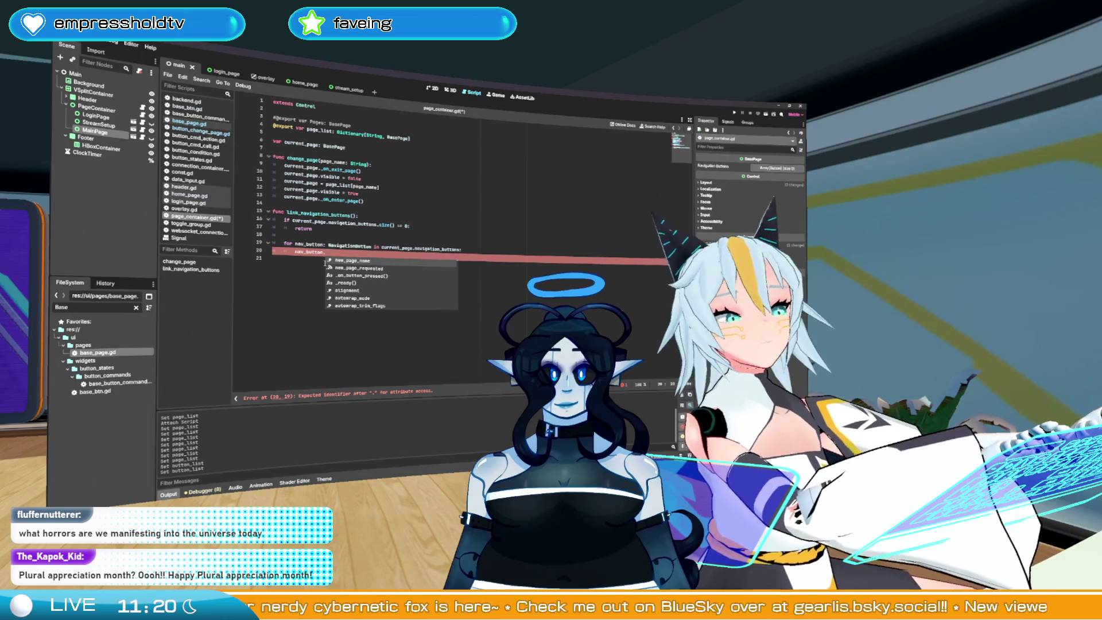
pyautogui.press('Down')
pyautogui.press('Return')
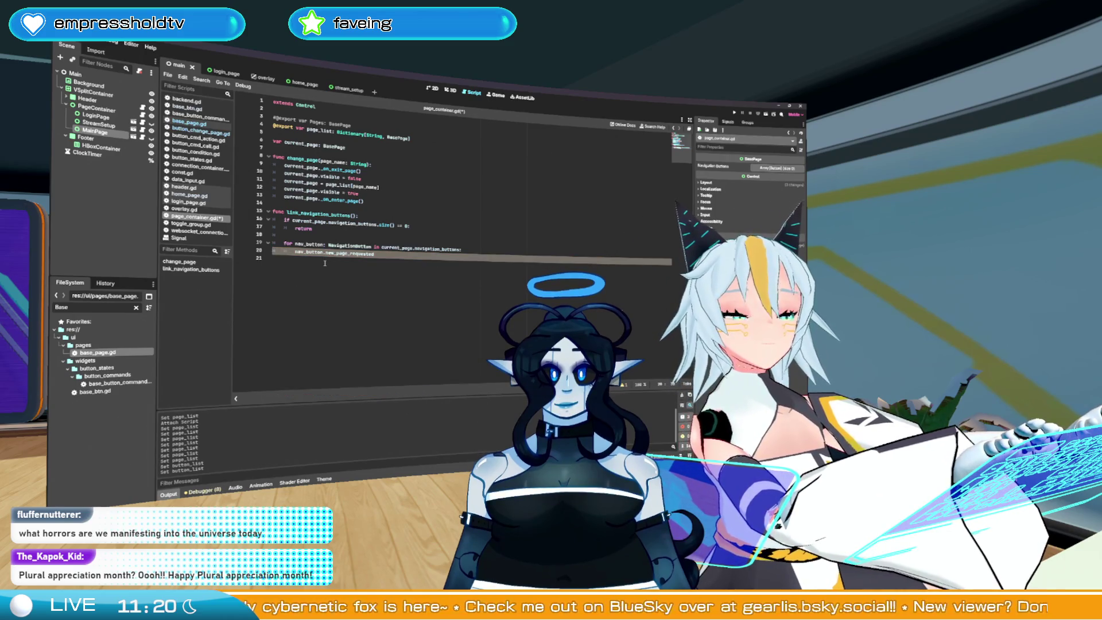
pyautogui.write('.')
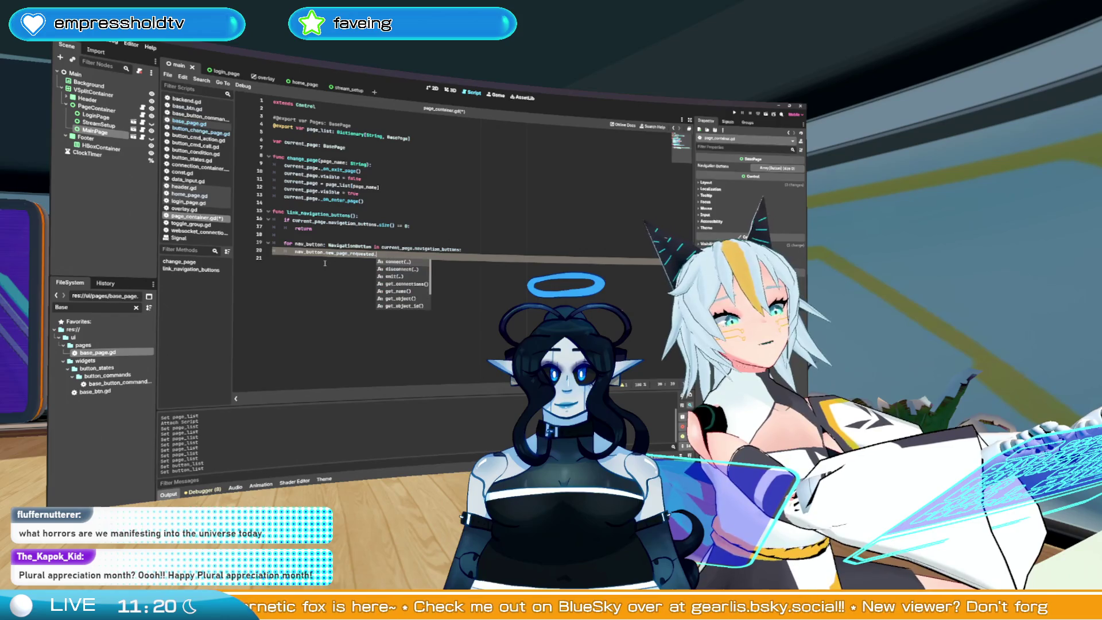
pyautogui.press('Return')
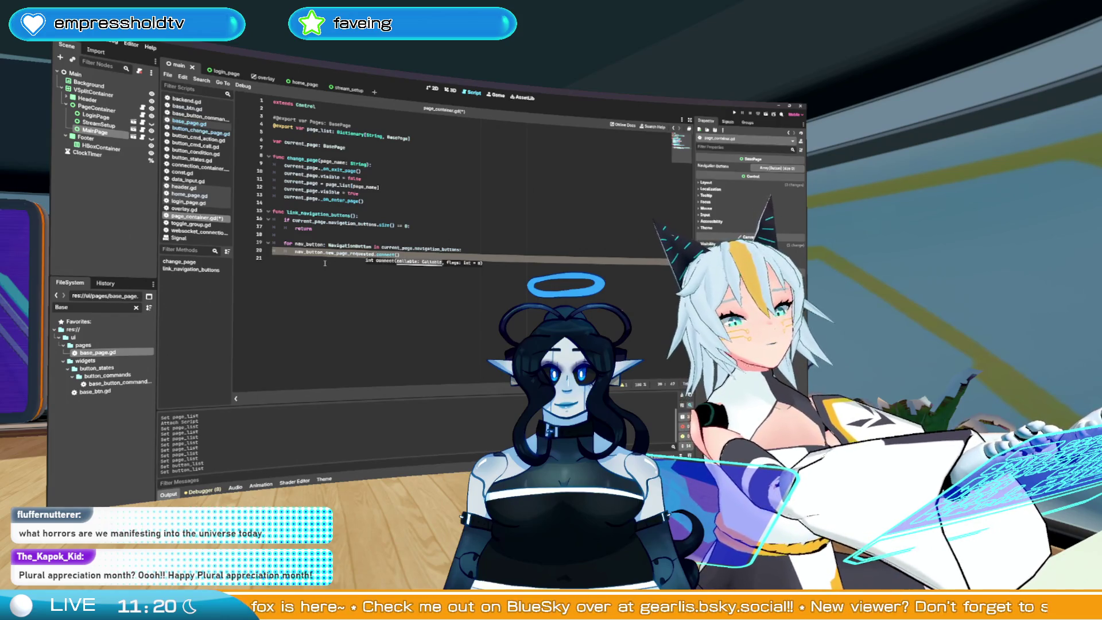
pyautogui.write('page_')
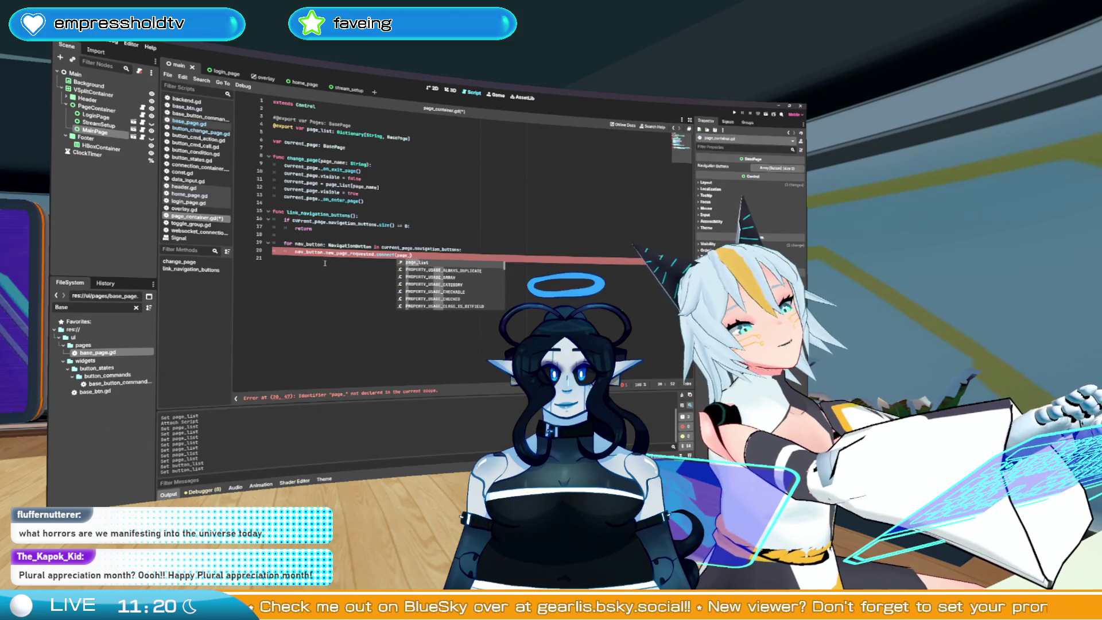
pyautogui.press('BackSpace')
pyautogui.press('BackSpace')
pyautogui.press('BackSpace')
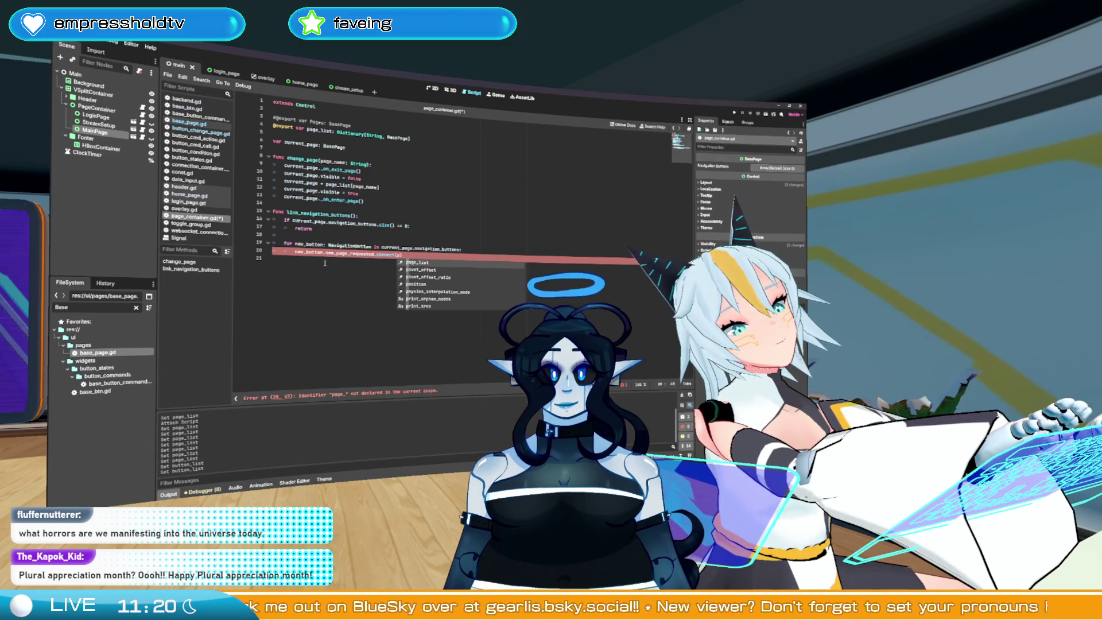
pyautogui.write('page_')
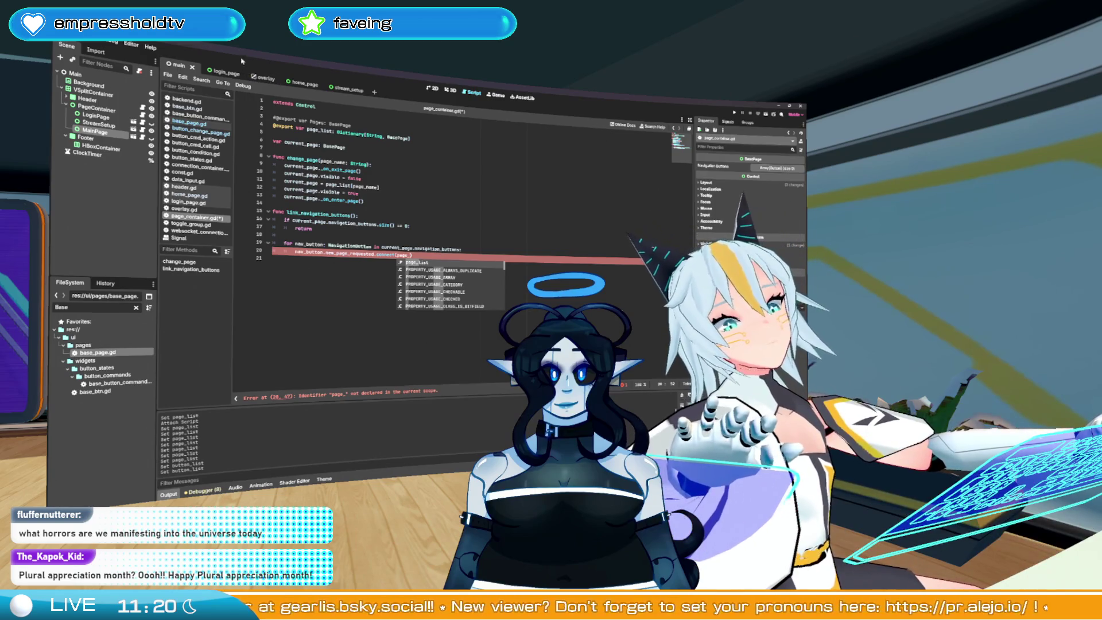
# - Look through login_page.gd and base_btn.gd, then view the BACK button's button_change_page.gd in stream_setup
pyautogui.click(221, 72)
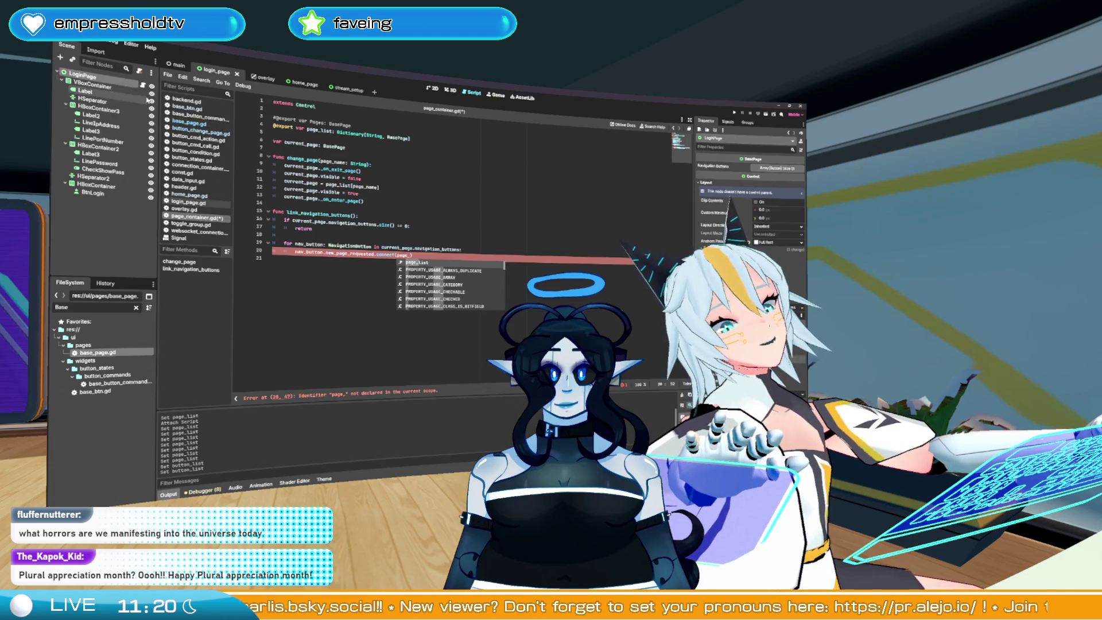
pyautogui.click(143, 86)
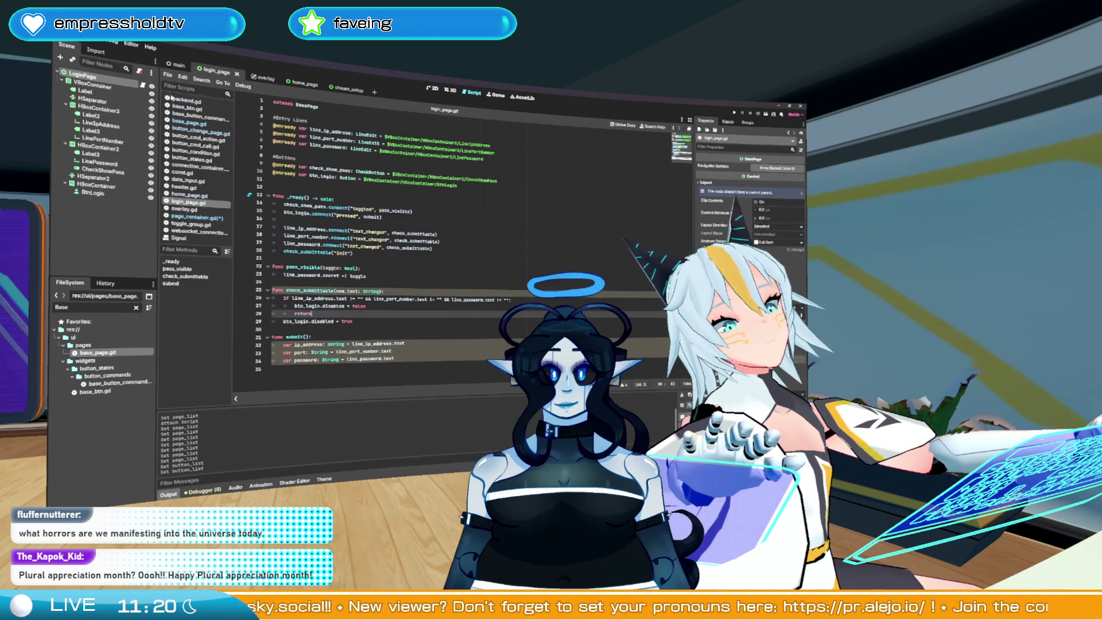
pyautogui.click(304, 81)
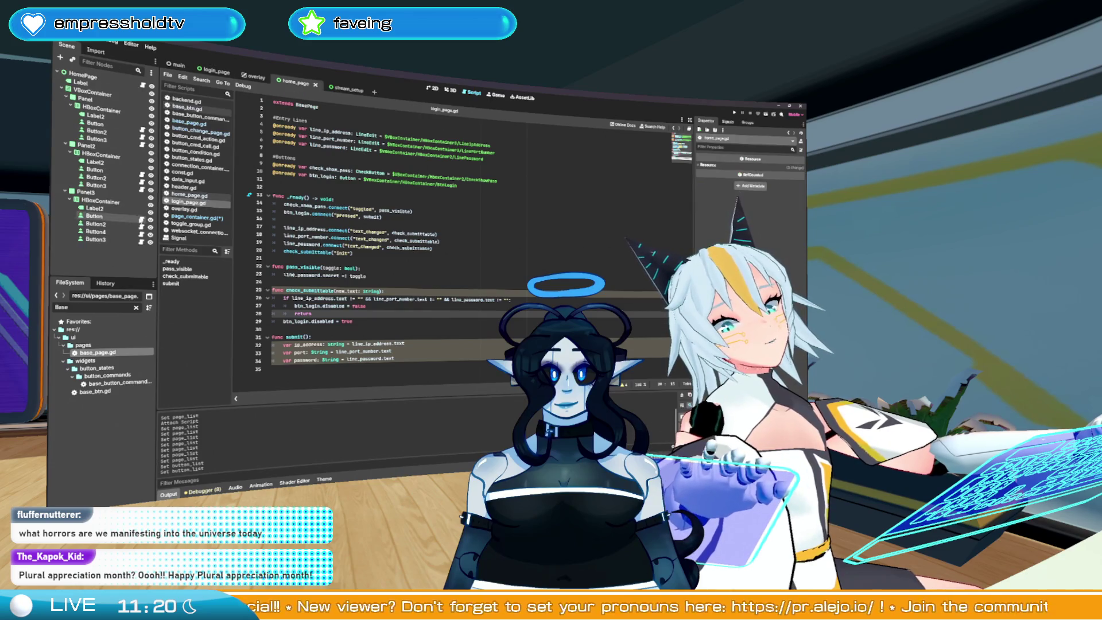
pyautogui.click(142, 221)
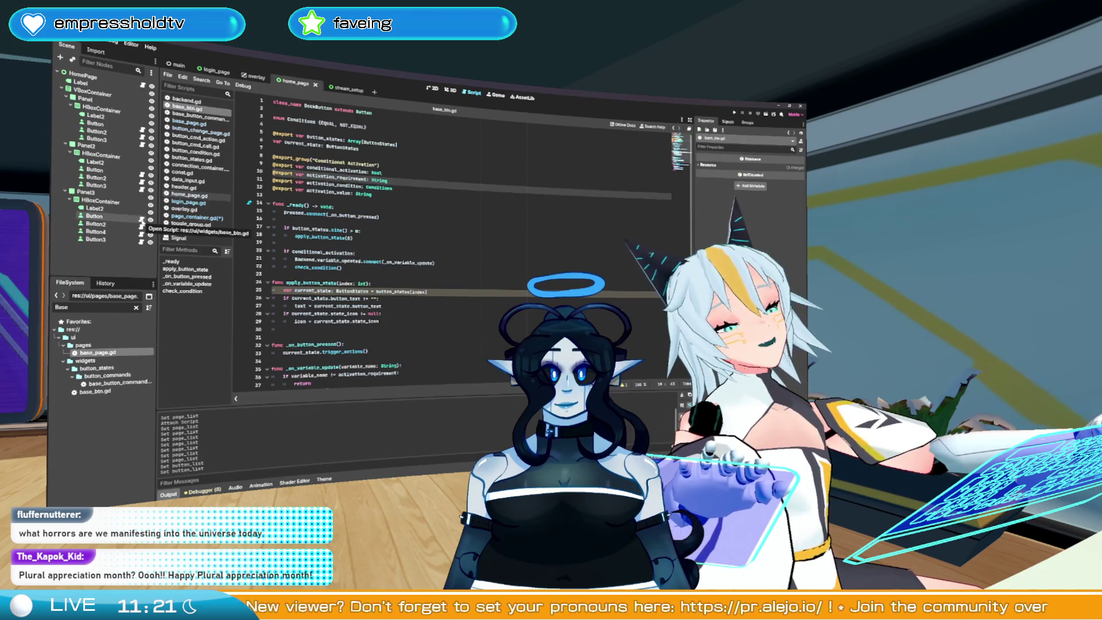
pyautogui.scroll(-4, 369, 281)
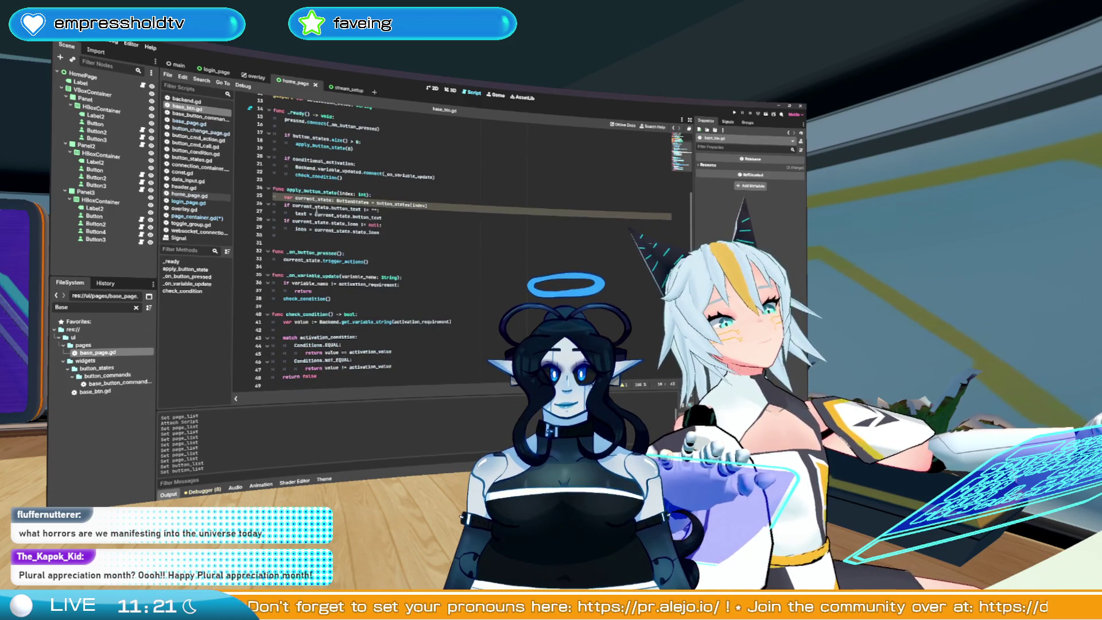
pyautogui.moveTo(315, 180)
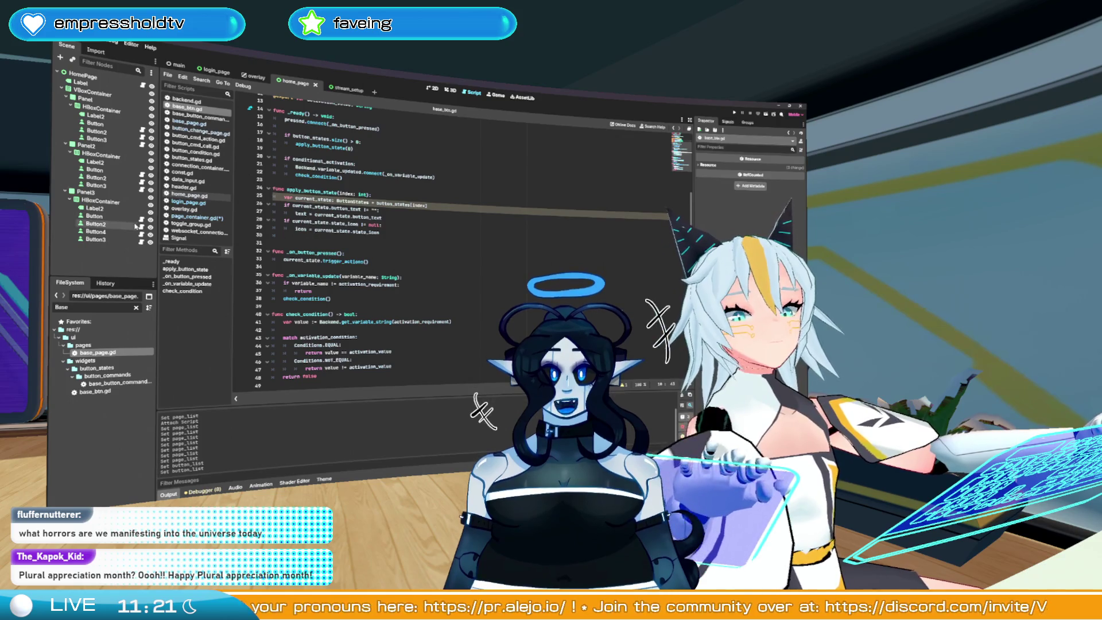
pyautogui.click(345, 88)
pyautogui.click(90, 146)
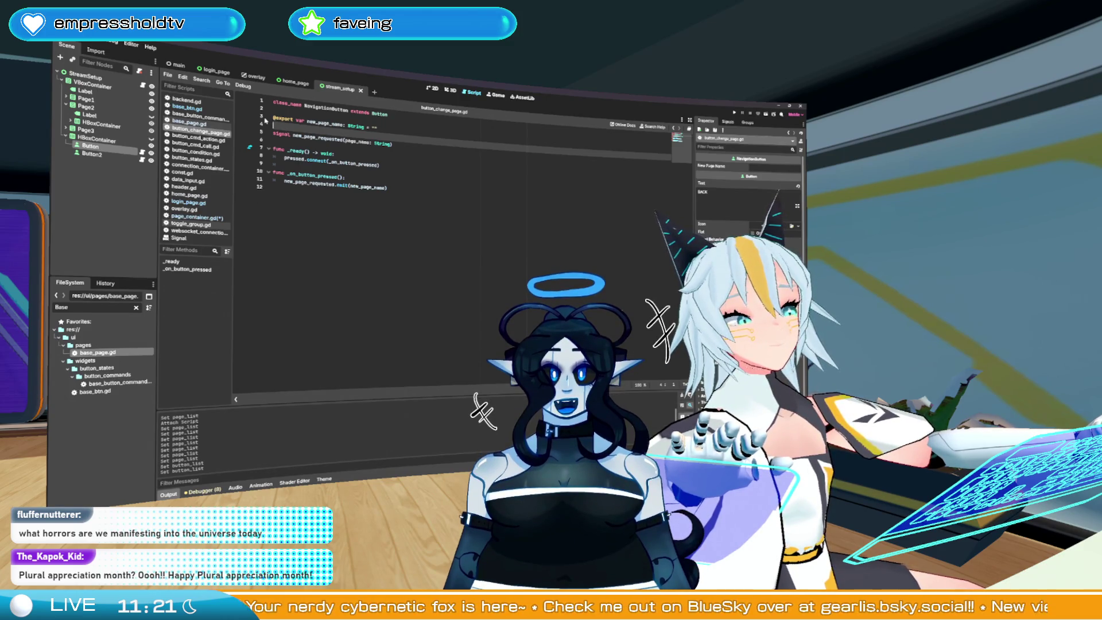
# - Switch to the main scene tab and open page_container.gd from the PageContainer node
pyautogui.click(306, 136)
pyautogui.click(307, 142)
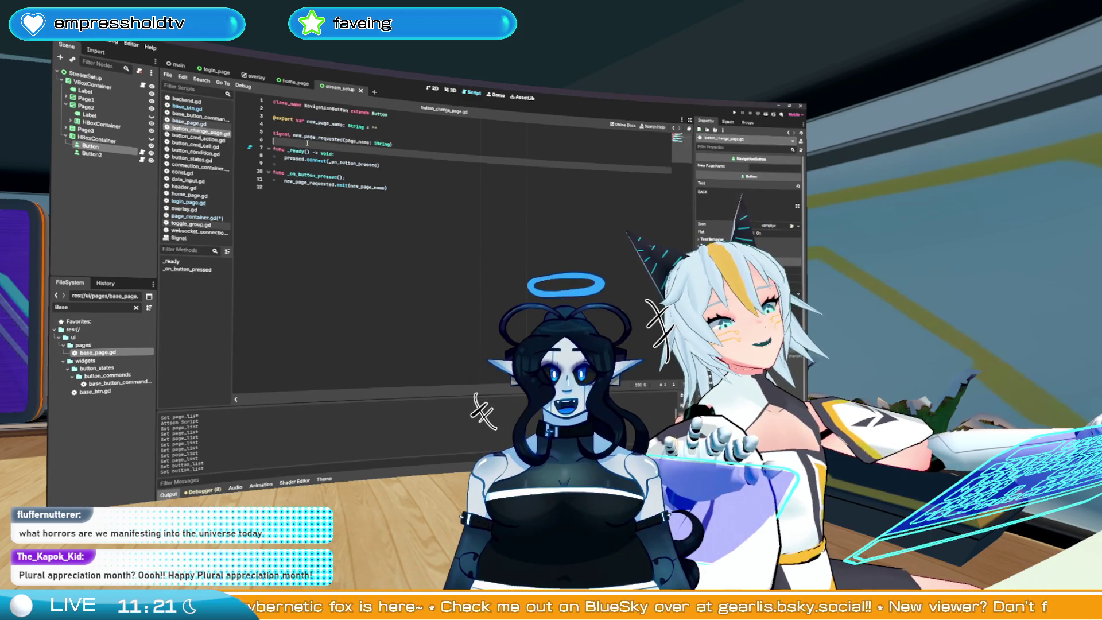
pyautogui.moveTo(315, 181)
pyautogui.click(174, 69)
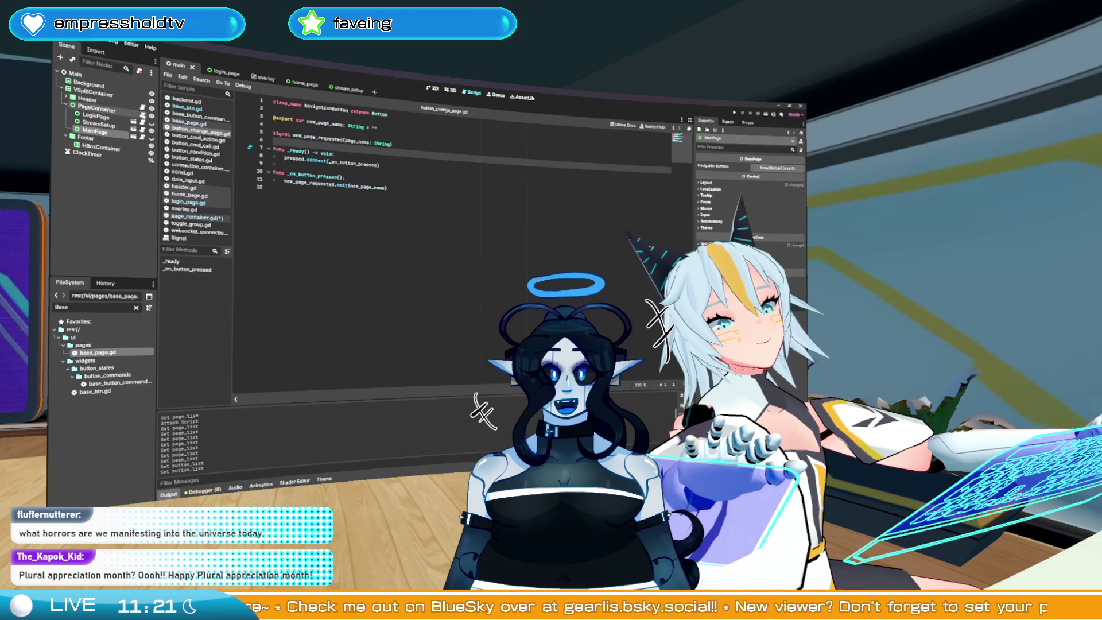
pyautogui.click(143, 108)
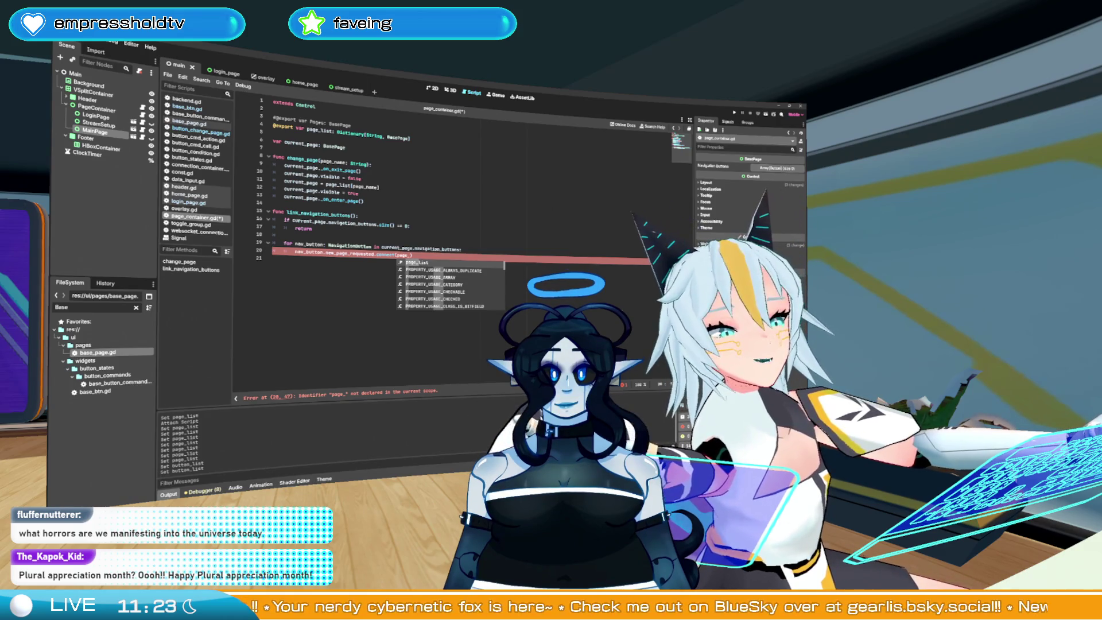
# - Move the browser window showing airliner photos over the Godot editor
pyautogui.hotkey('alt', 'Tab')
pyautogui.moveTo(661, 217)
pyautogui.mouseDown()
pyautogui.moveTo(484, 125)
pyautogui.moveTo(460, 128)
pyautogui.mouseUp()
pyautogui.click(352, 131)
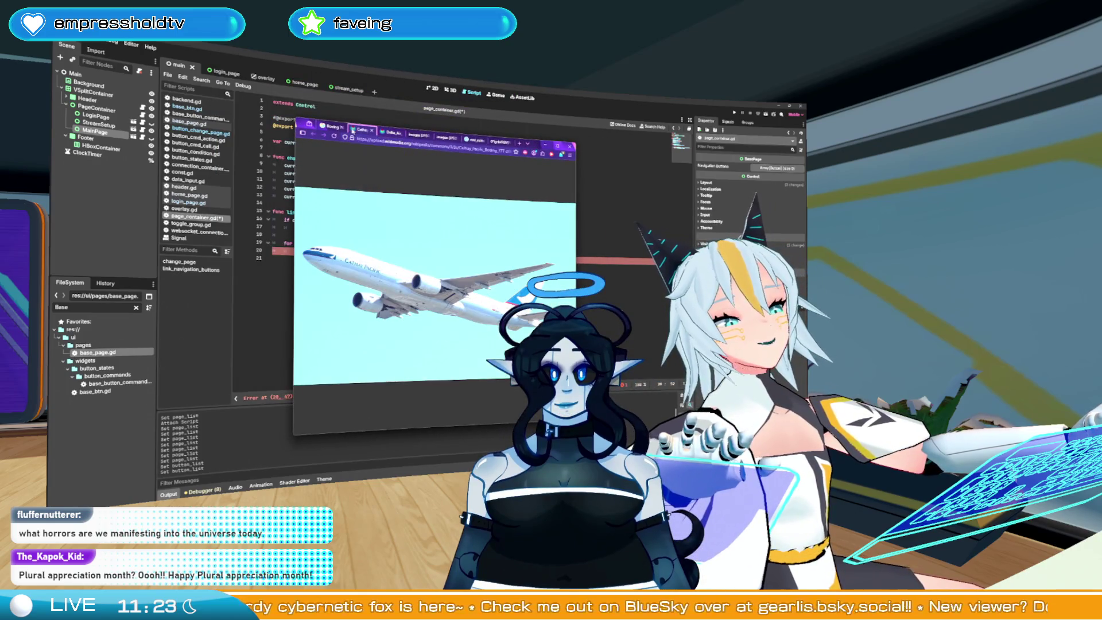
pyautogui.click(392, 132)
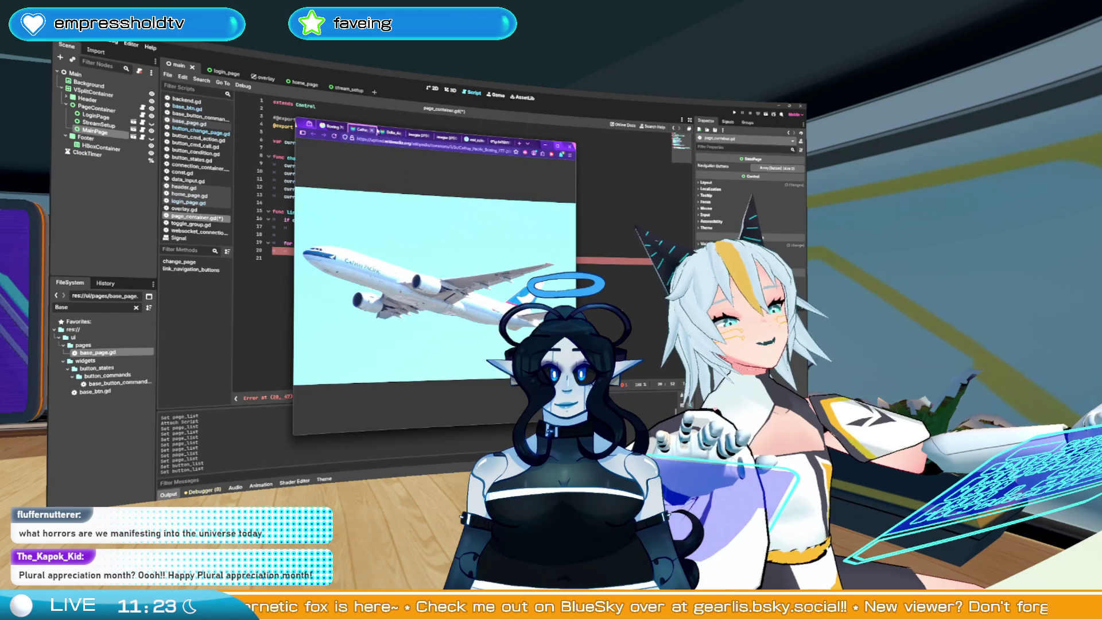
pyautogui.click(360, 129)
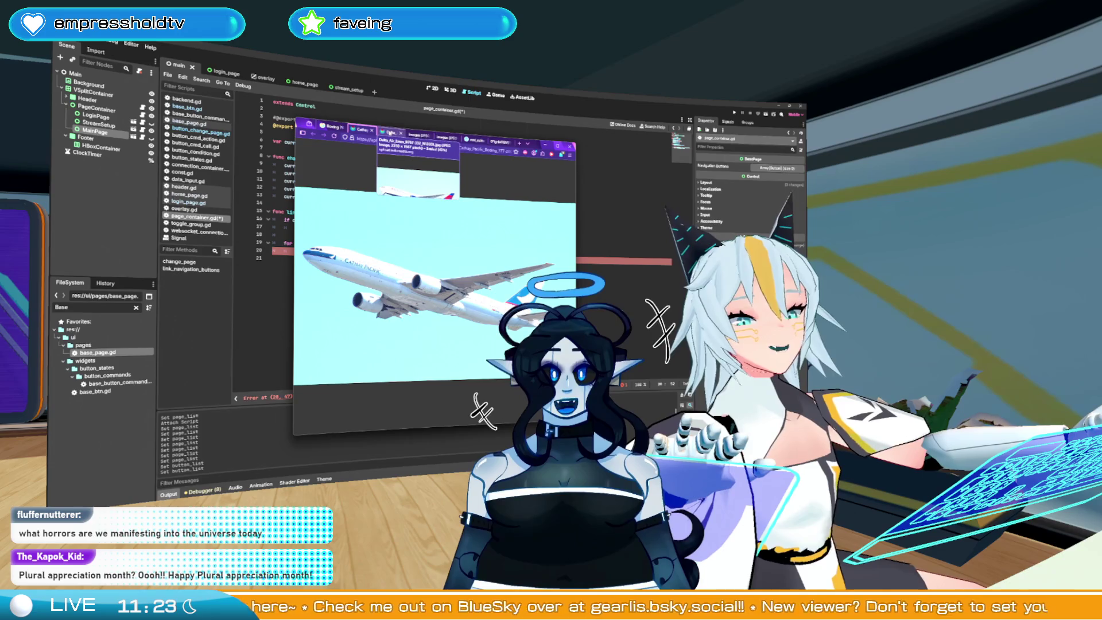
pyautogui.click(388, 133)
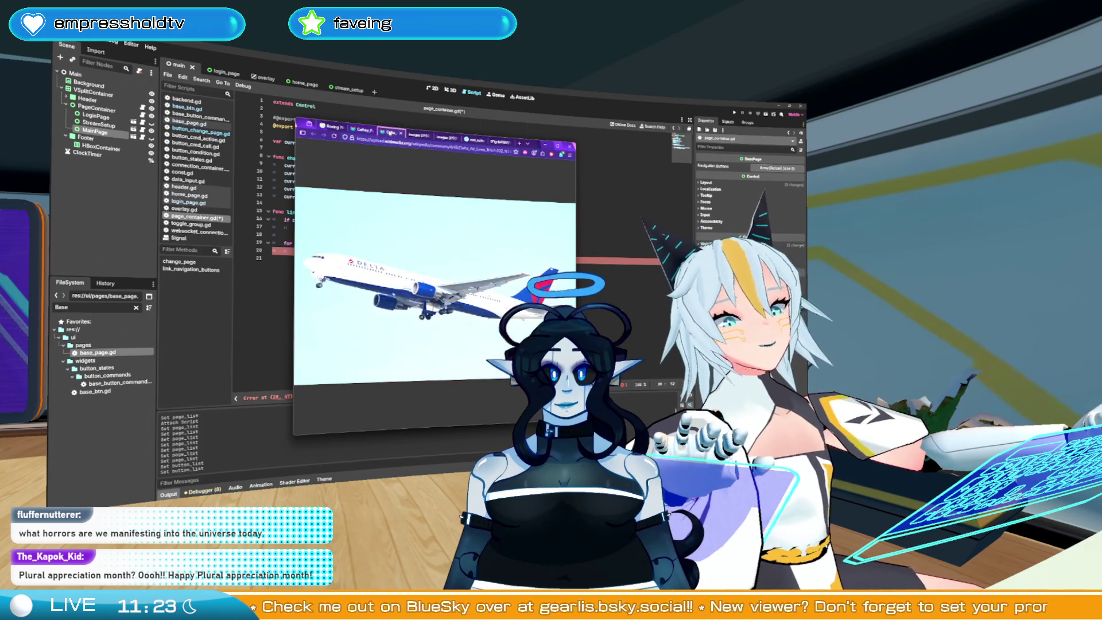
pyautogui.click(366, 130)
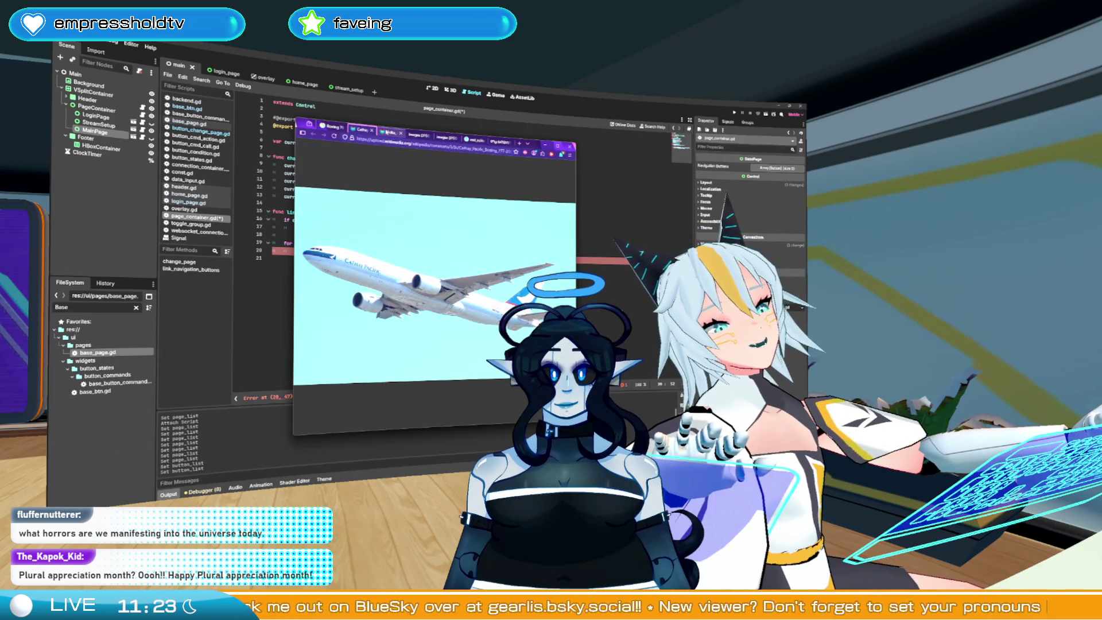
pyautogui.click(388, 133)
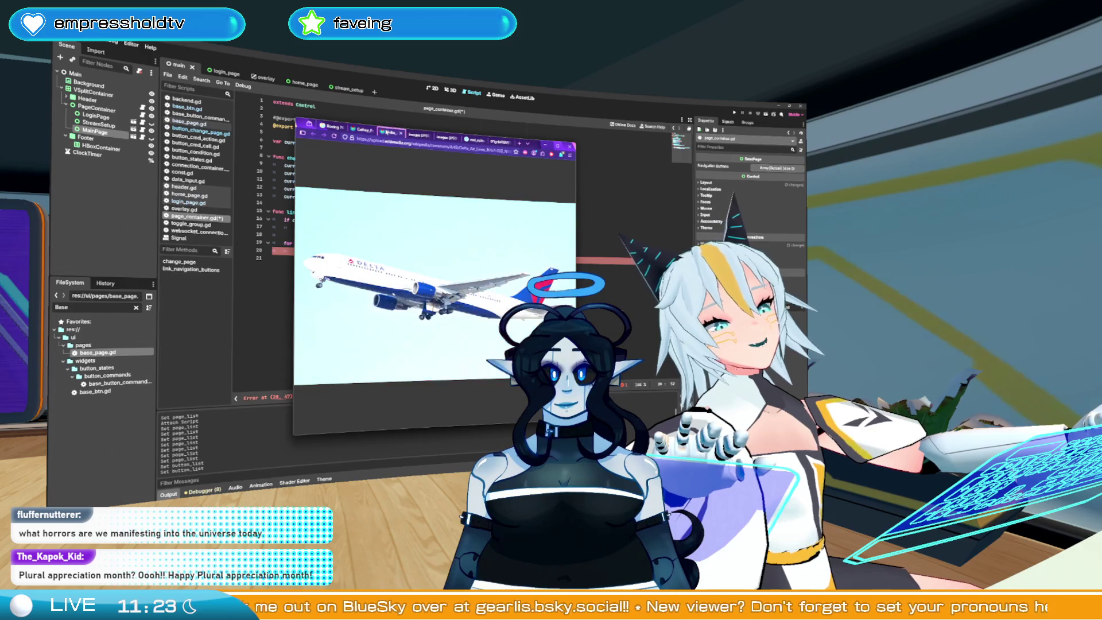
pyautogui.click(371, 129)
pyautogui.click(390, 134)
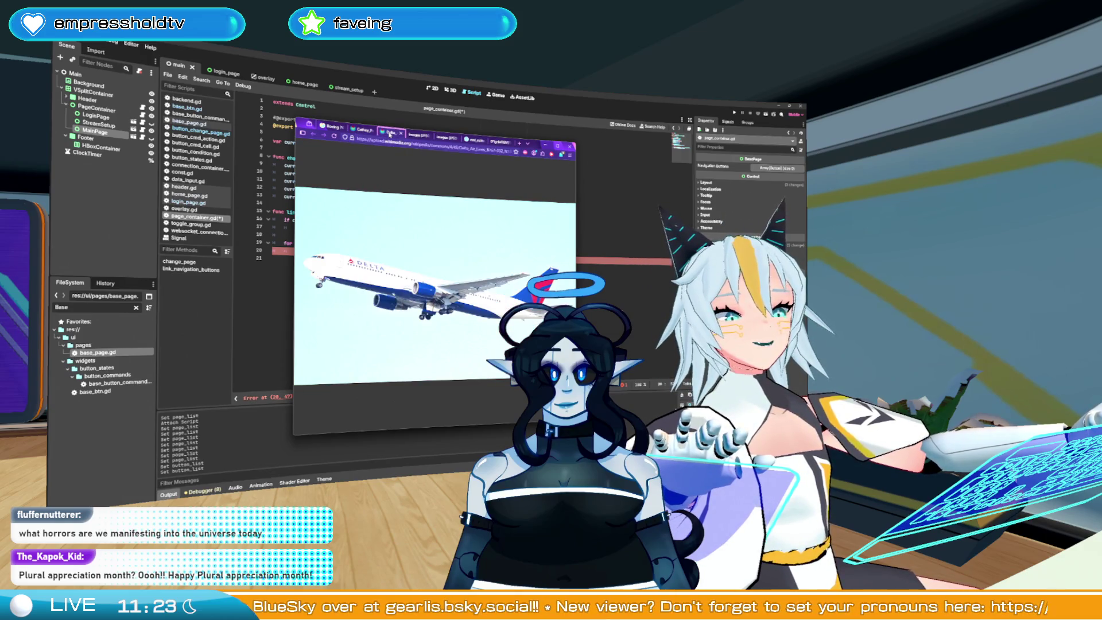
pyautogui.click(356, 131)
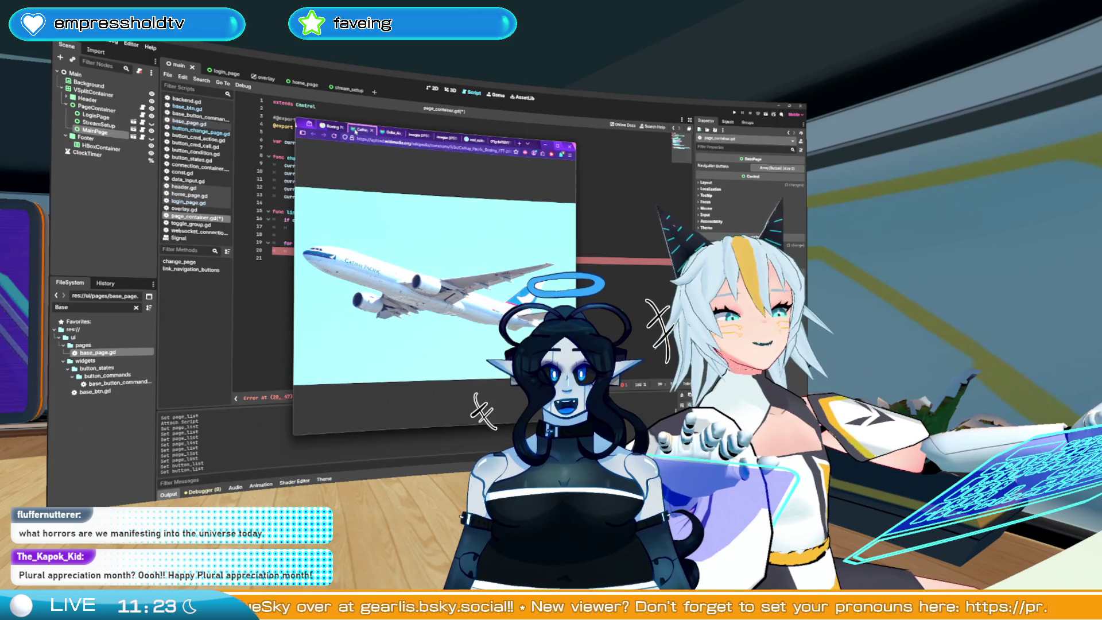
pyautogui.click(387, 133)
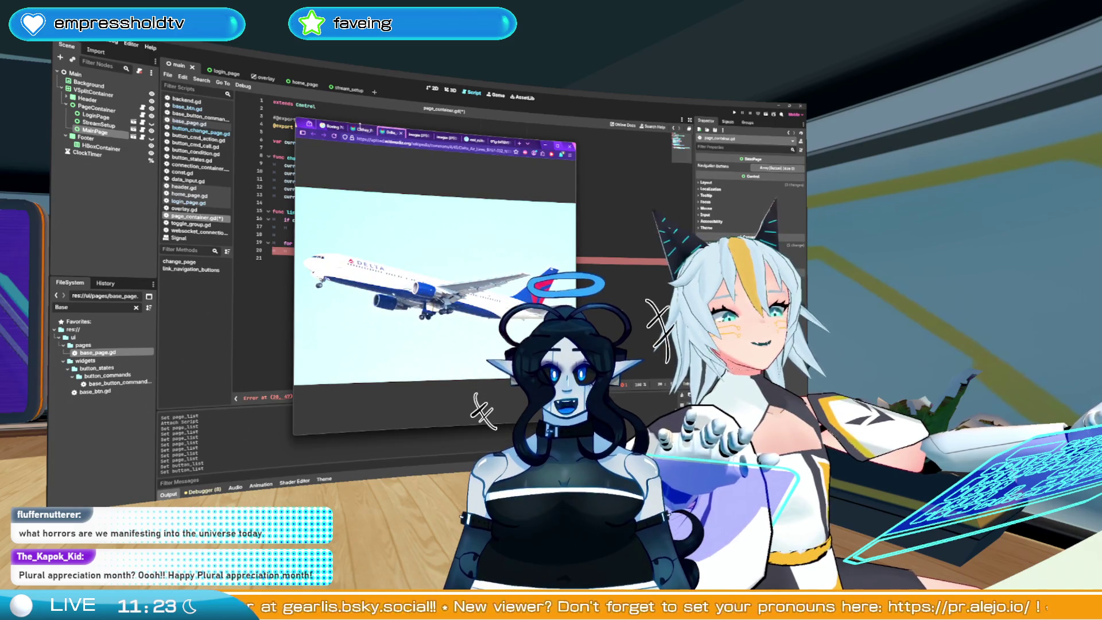
pyautogui.click(360, 131)
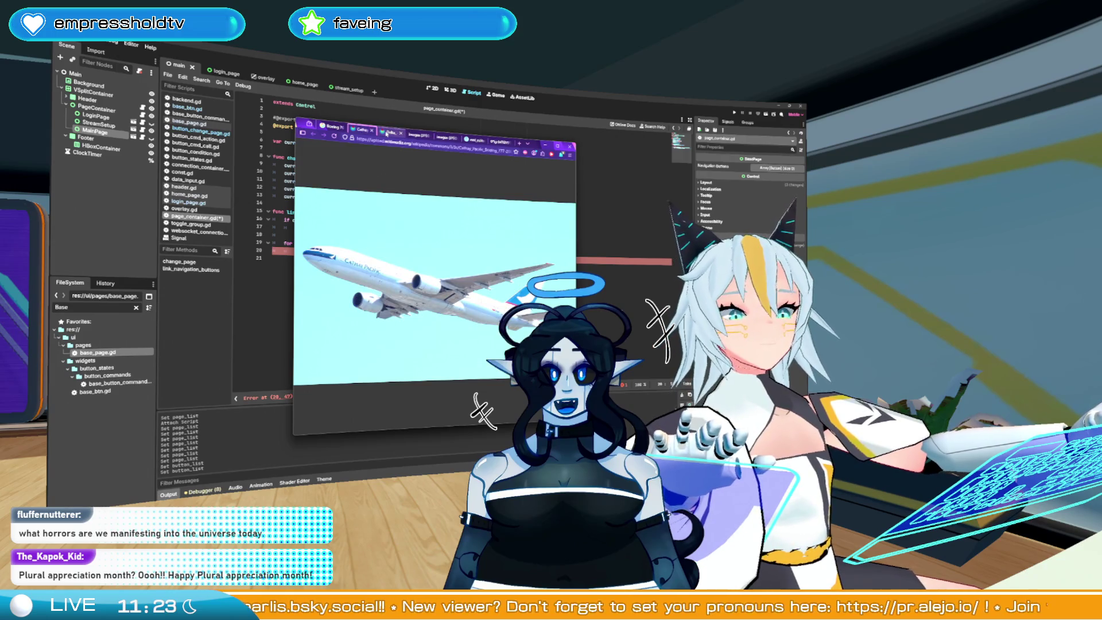
pyautogui.moveTo(387, 134)
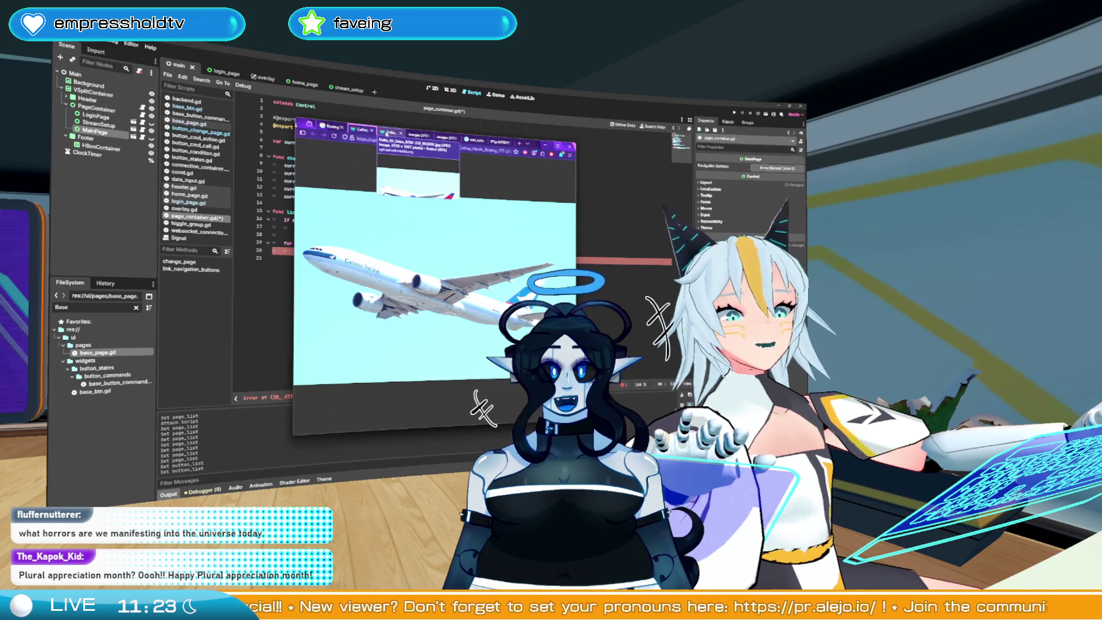
pyautogui.moveTo(332, 127)
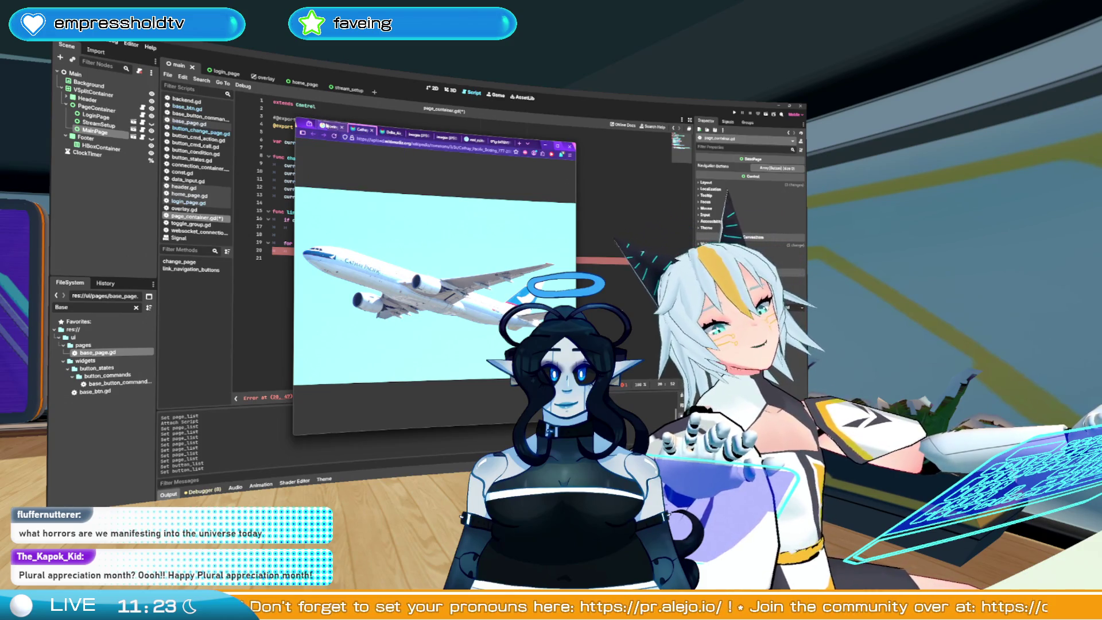
pyautogui.click(546, 146)
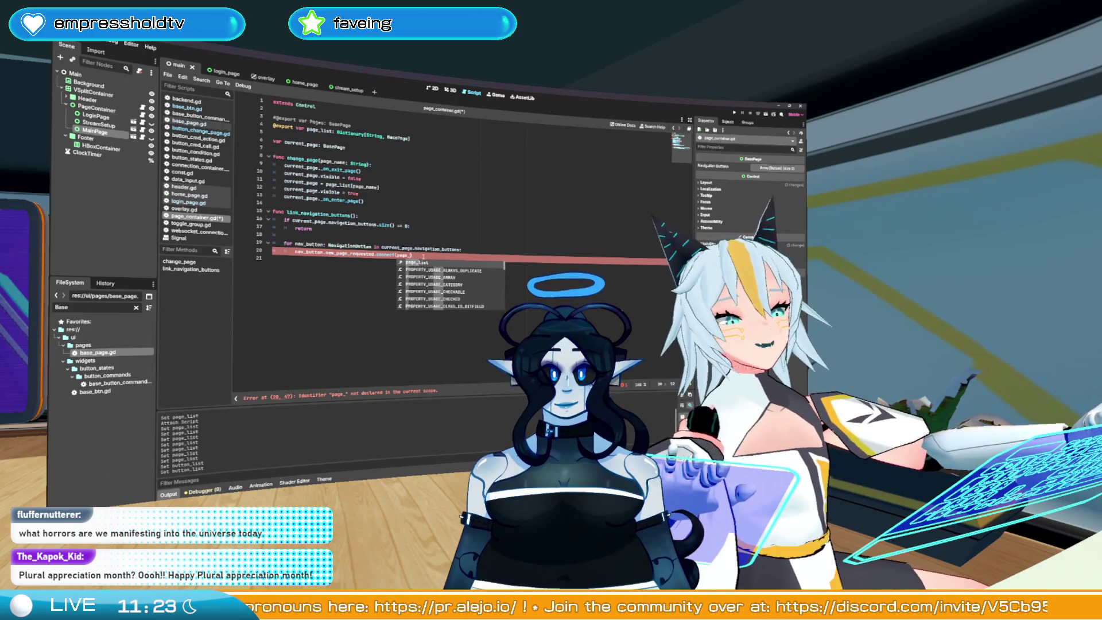
# - Delete the page_ argument on line 20, leaving an empty connect()
pyautogui.press('BackSpace')
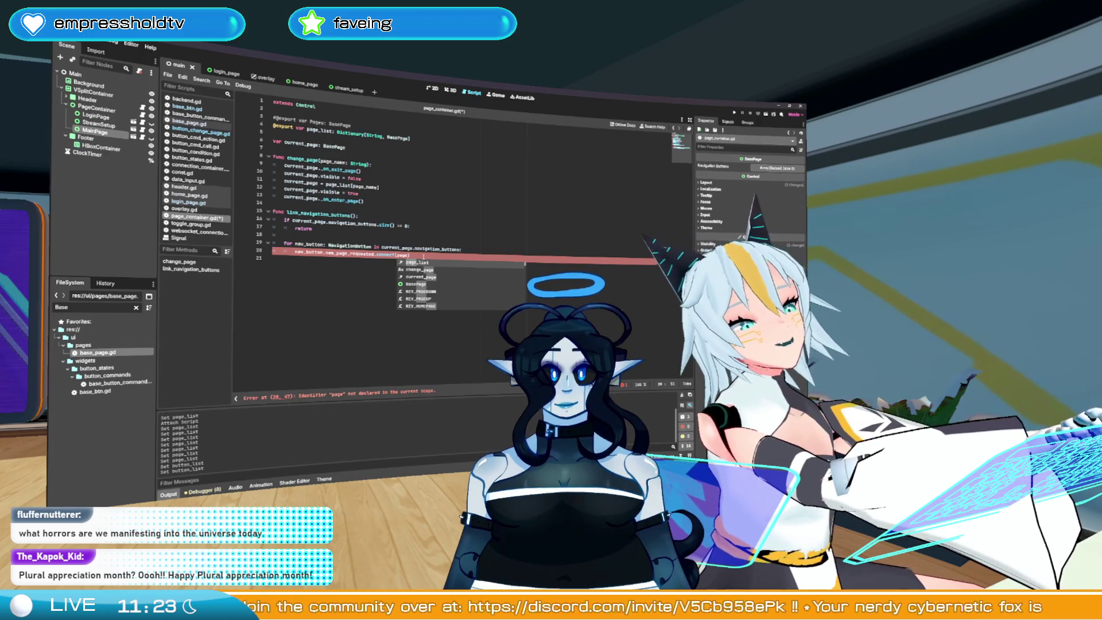
pyautogui.press('BackSpace')
pyautogui.press('BackSpace')
pyautogui.press('BackSpace')
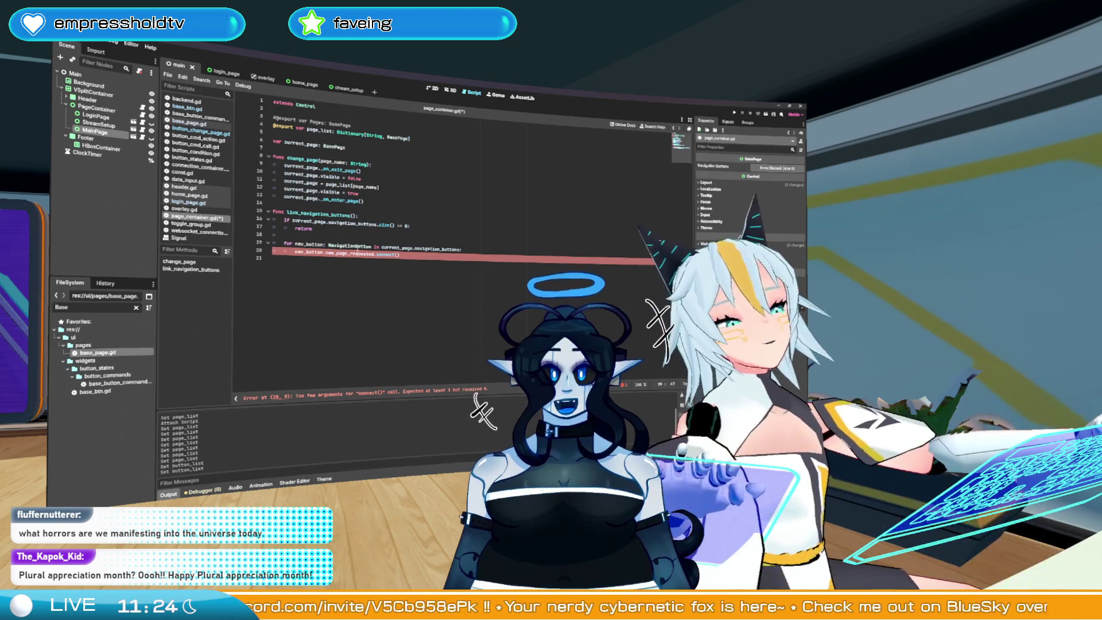
pyautogui.moveTo(386, 254)
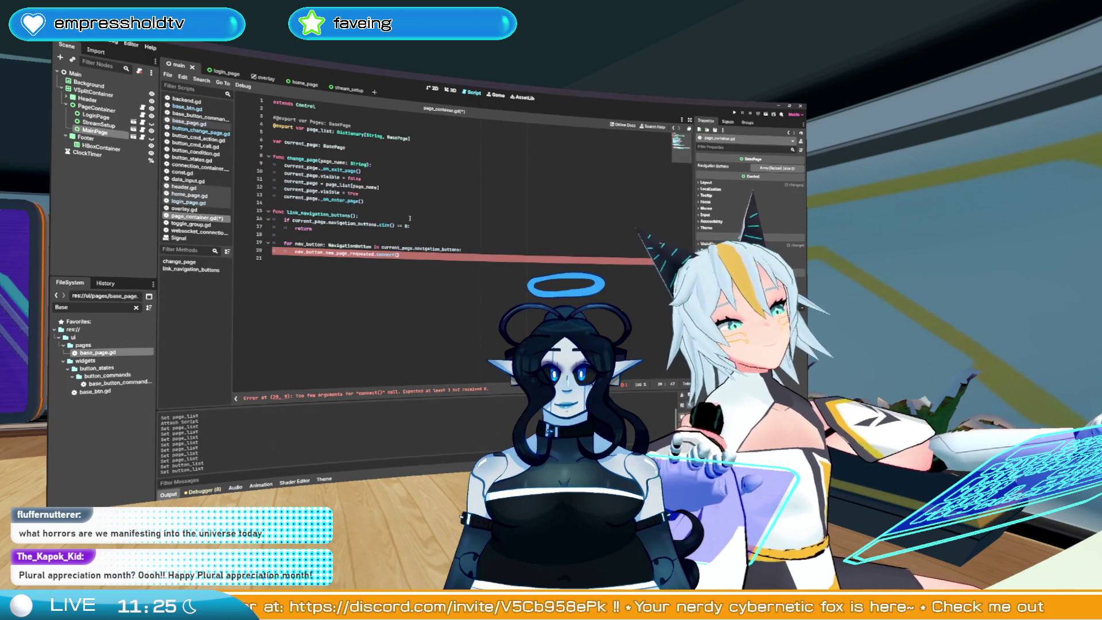
# - Make the call connect(change_page) and save page_container.gd
pyautogui.write('change_pa')
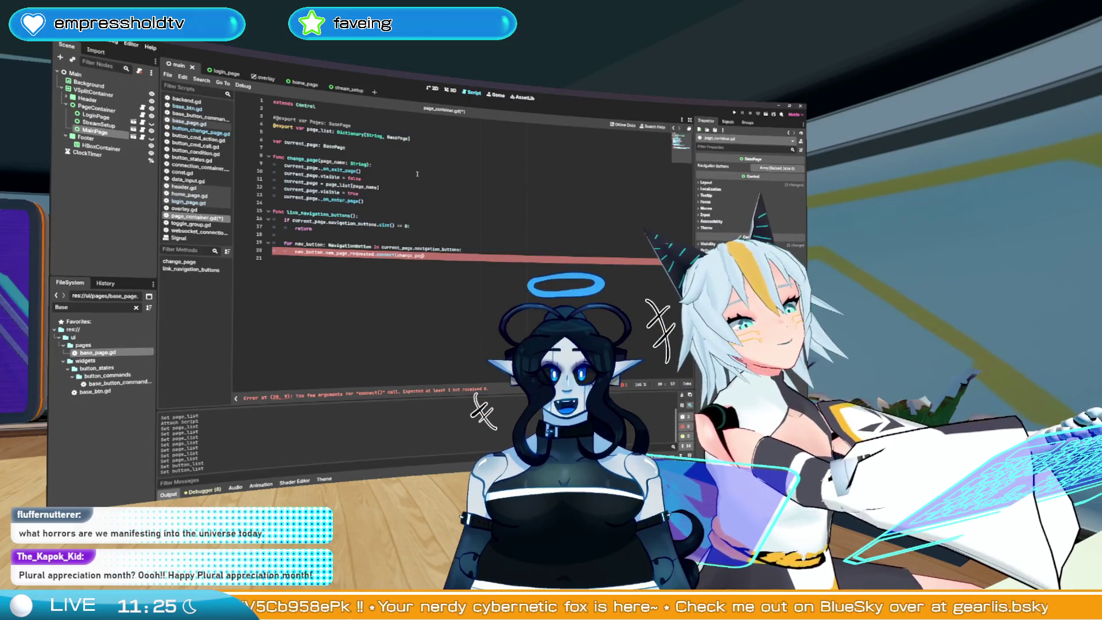
pyautogui.write('ge')
pyautogui.hotkey('ctrl', 's')
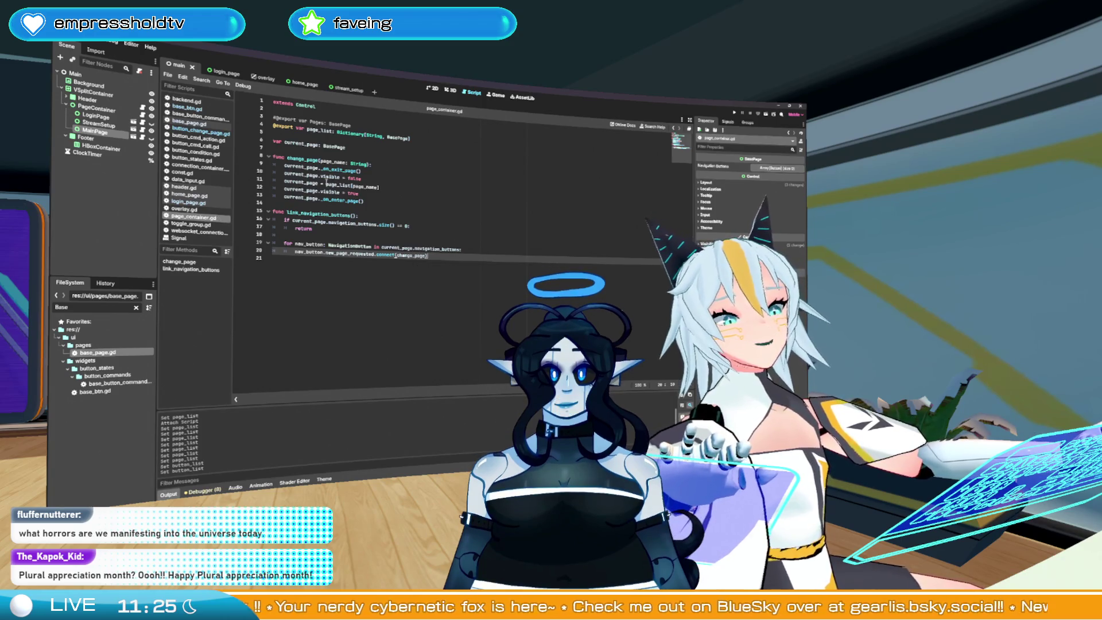
pyautogui.moveTo(326, 183)
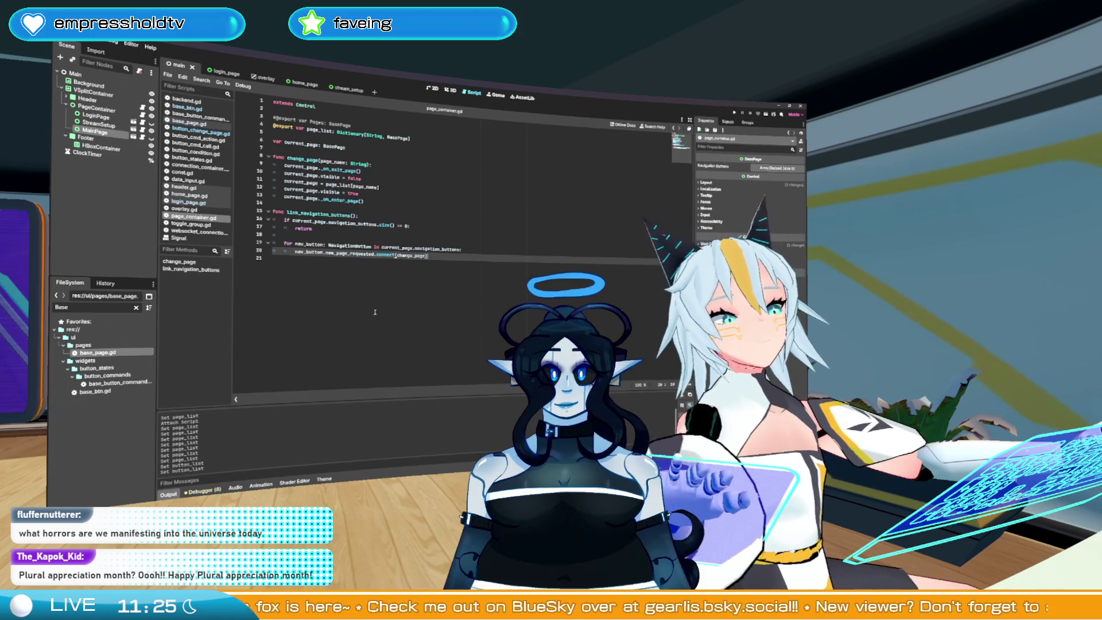
pyautogui.click(374, 213)
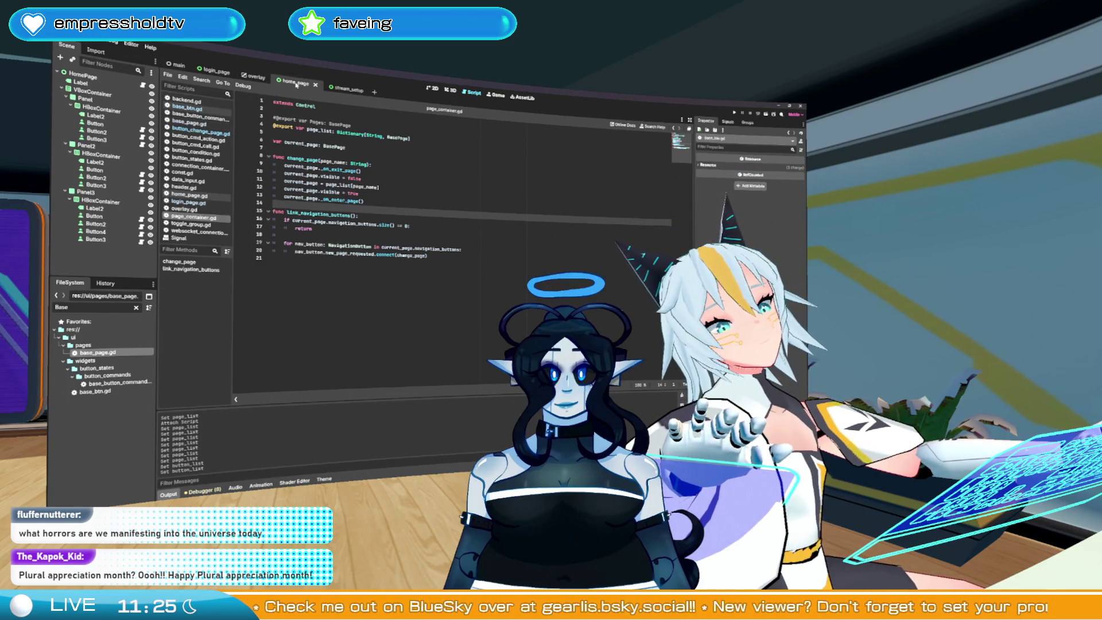
# - In the main scene, toggle page node visibility and check the PageContainer's Page List entries
pyautogui.click(212, 73)
pyautogui.click(172, 65)
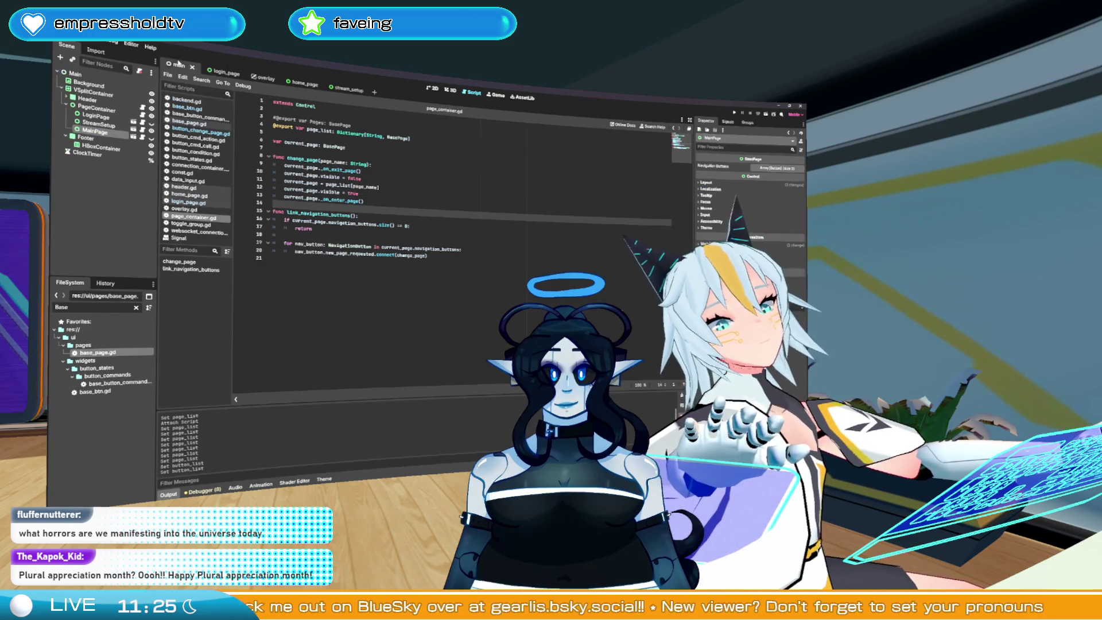
pyautogui.click(151, 131)
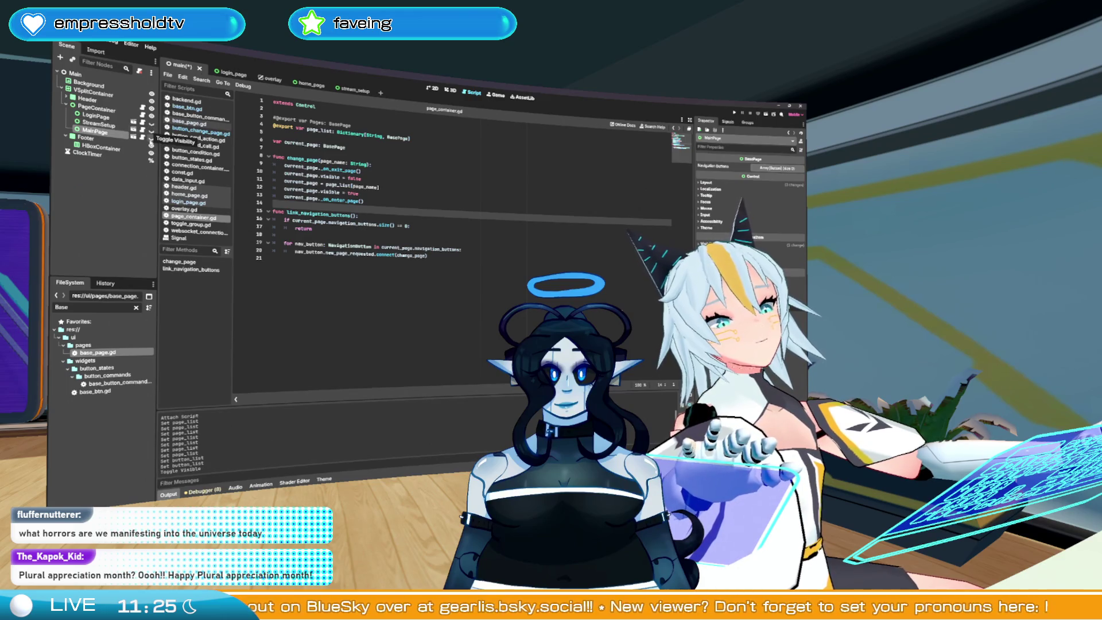
pyautogui.click(151, 124)
pyautogui.click(152, 124)
pyautogui.click(152, 124)
pyautogui.click(108, 124)
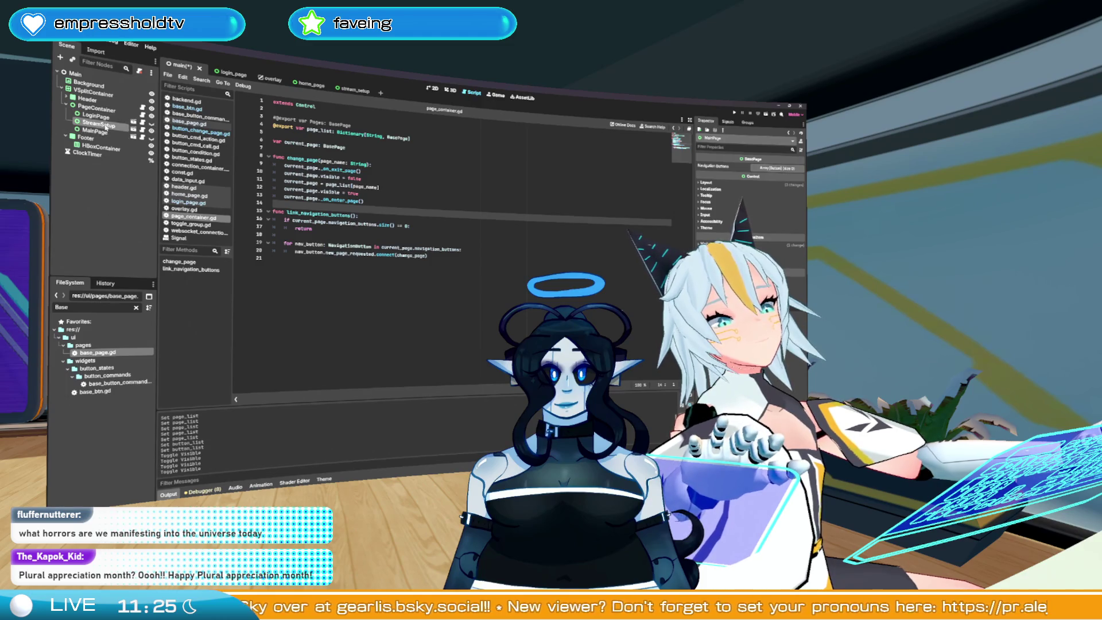
pyautogui.click(431, 88)
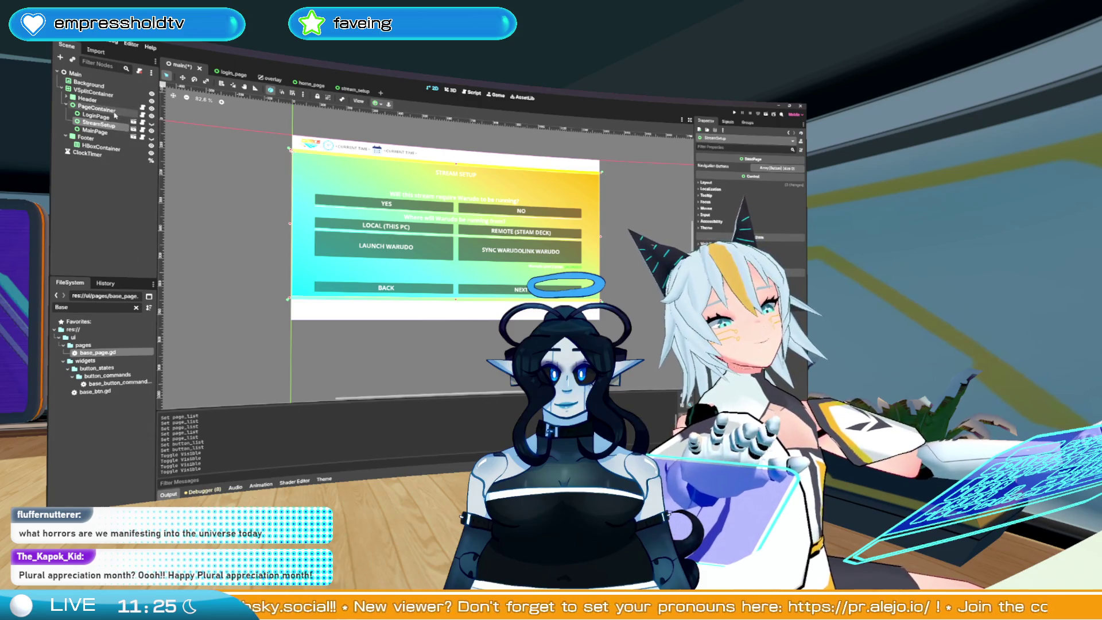
pyautogui.click(115, 110)
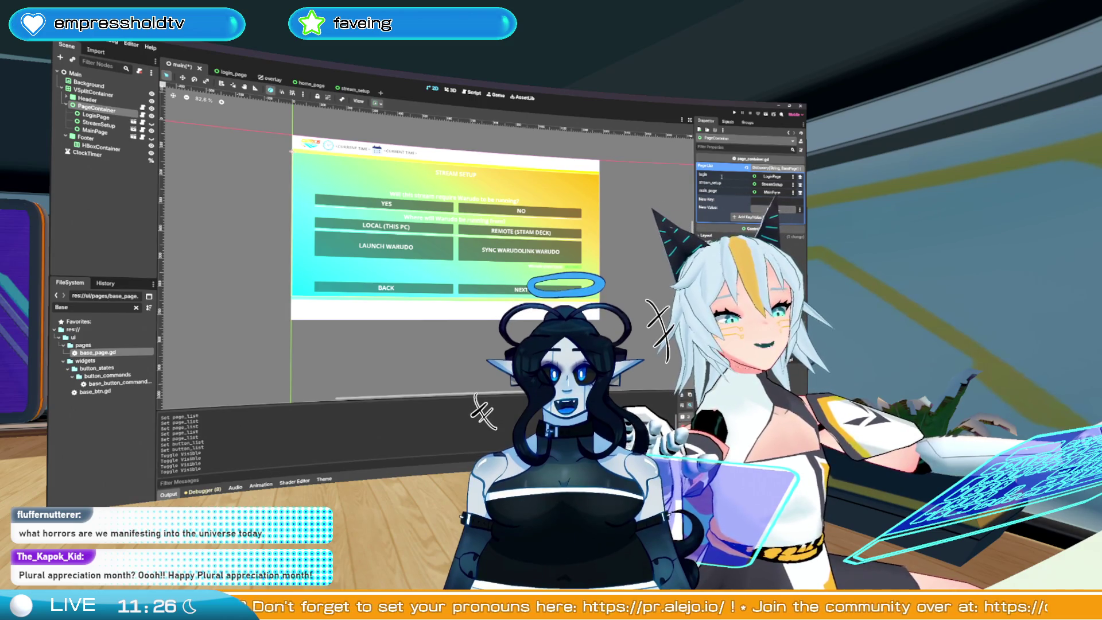
pyautogui.doubleClick(720, 174)
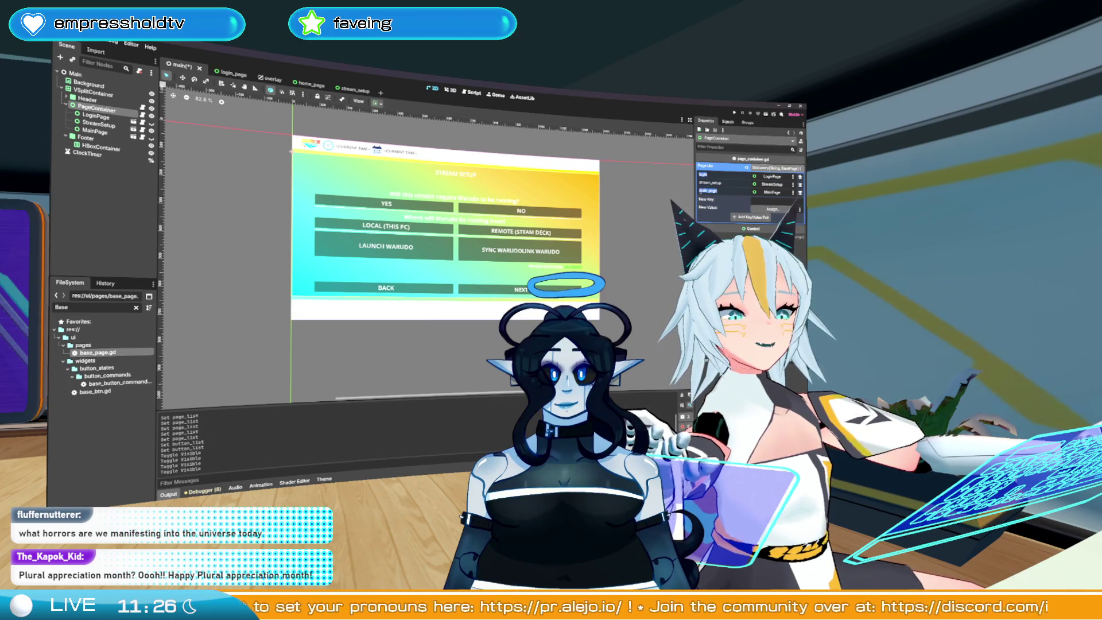
# - Set the stream_setup button's New Page Name to main_page and run the project
pyautogui.click(308, 82)
pyautogui.click(352, 91)
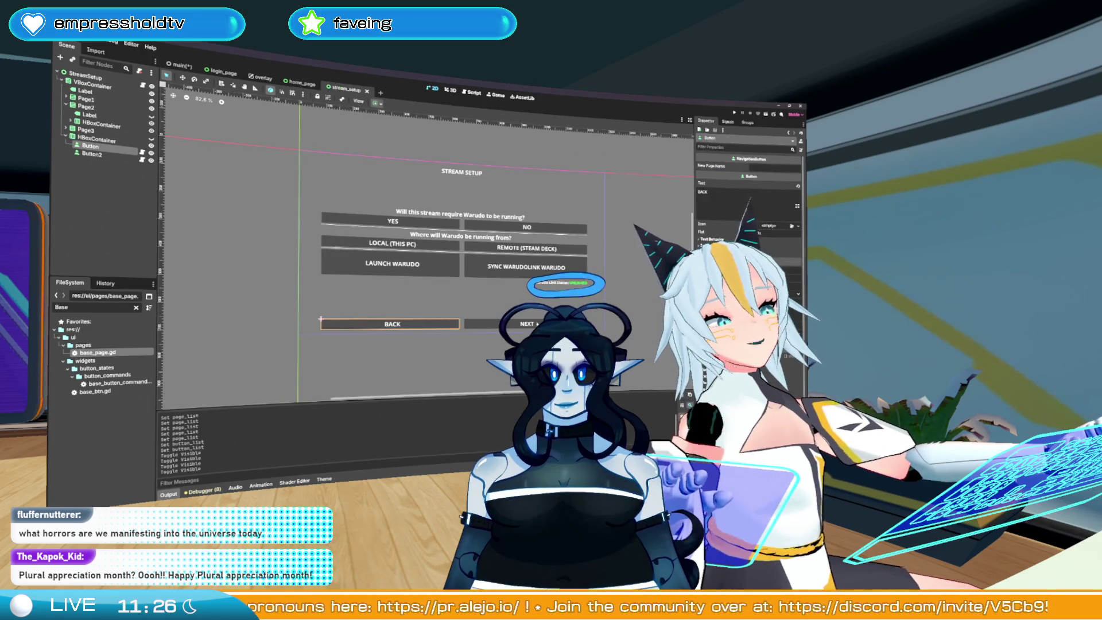
pyautogui.click(773, 166)
pyautogui.write('main_page')
pyautogui.press('Return')
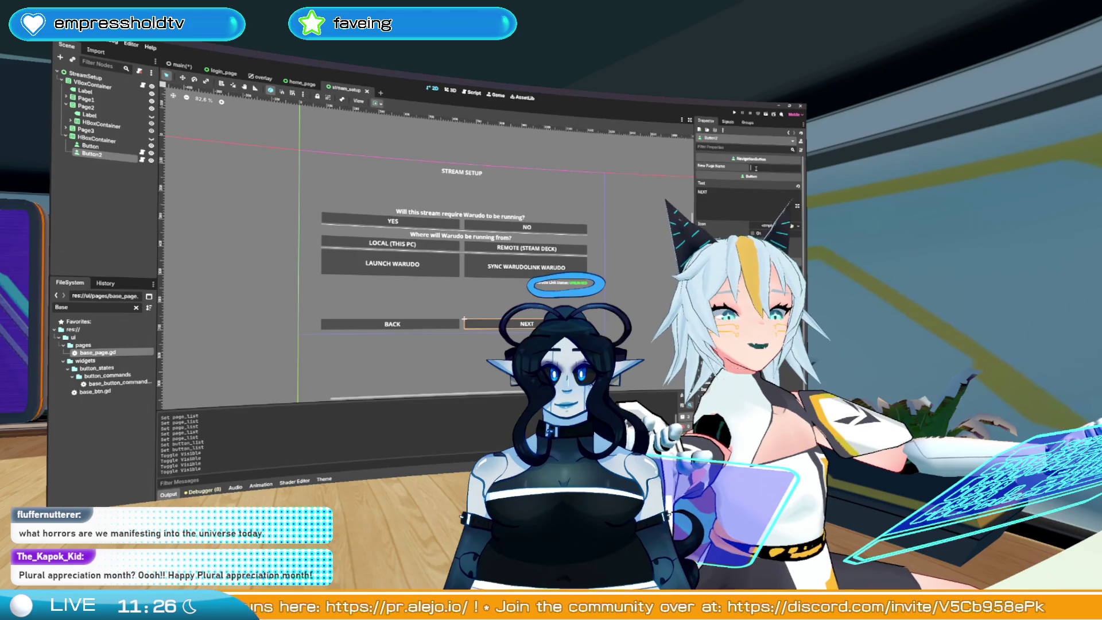
pyautogui.click(656, 191)
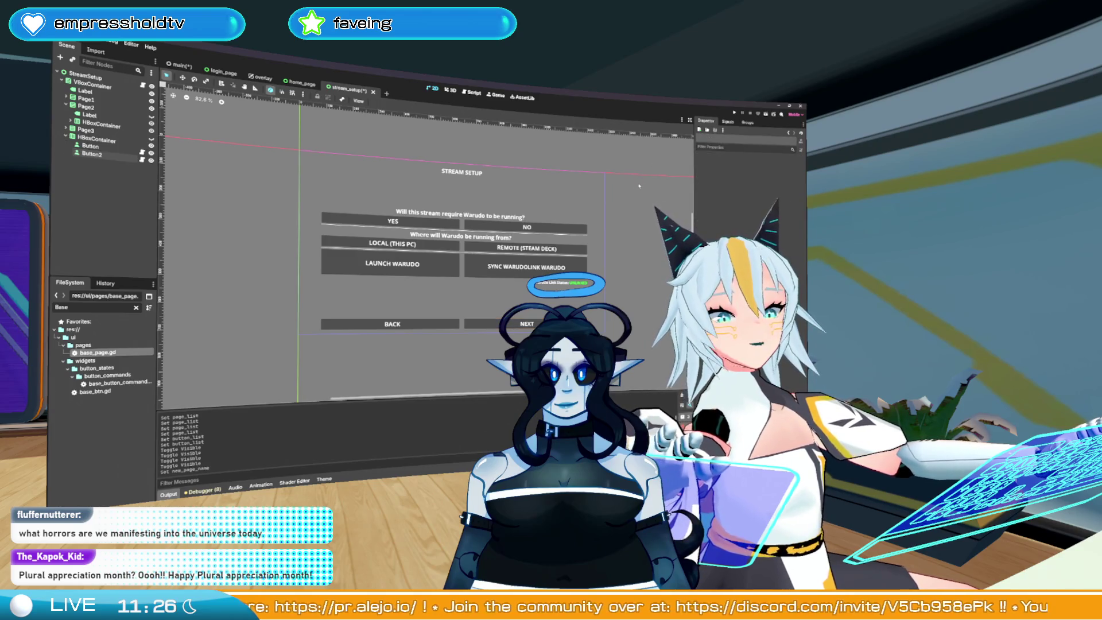
pyautogui.click(732, 114)
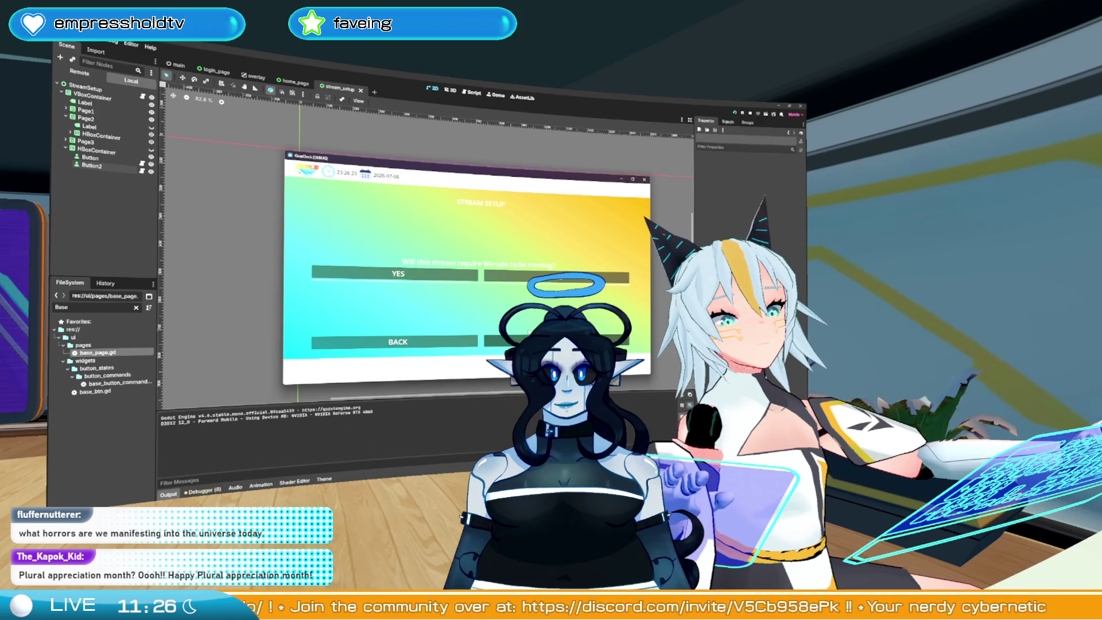
# - Answer YES in the running game and view the live Remote scene tree's Main node
pyautogui.click(436, 269)
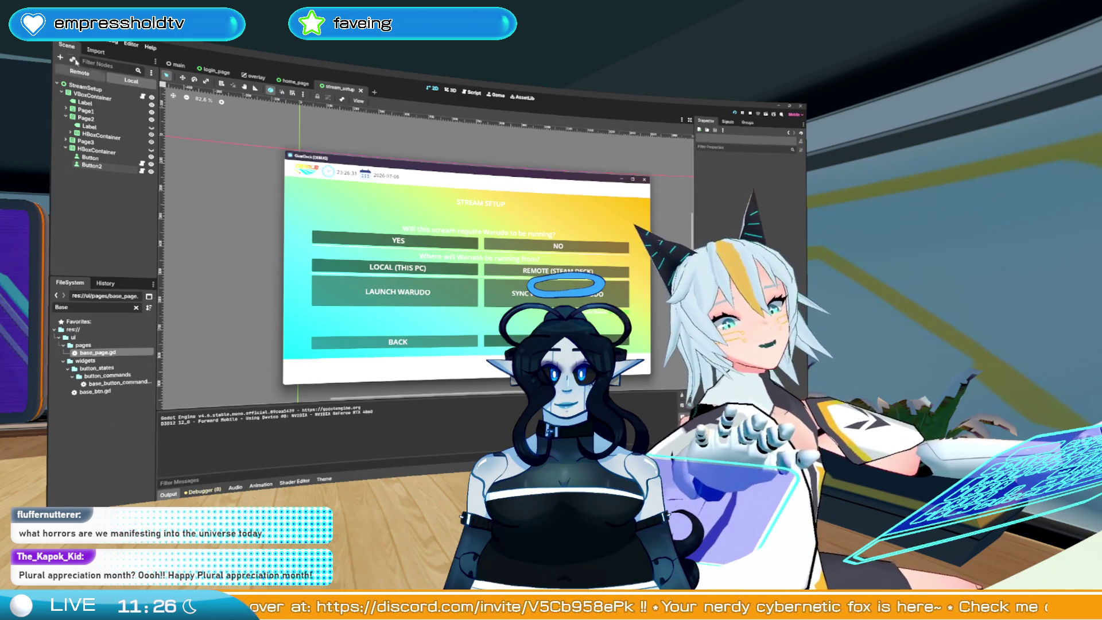
pyautogui.click(80, 77)
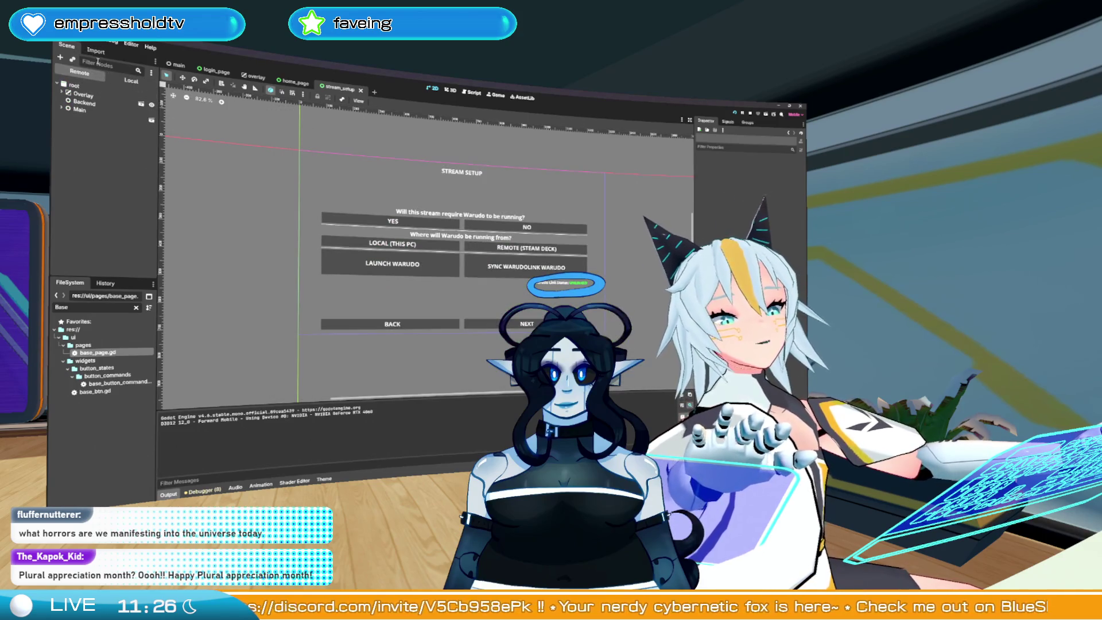
pyautogui.click(73, 110)
# - Expand Main > VSplitContainer > PageContainer, inspect its live properties, then stop the project
pyautogui.click(62, 108)
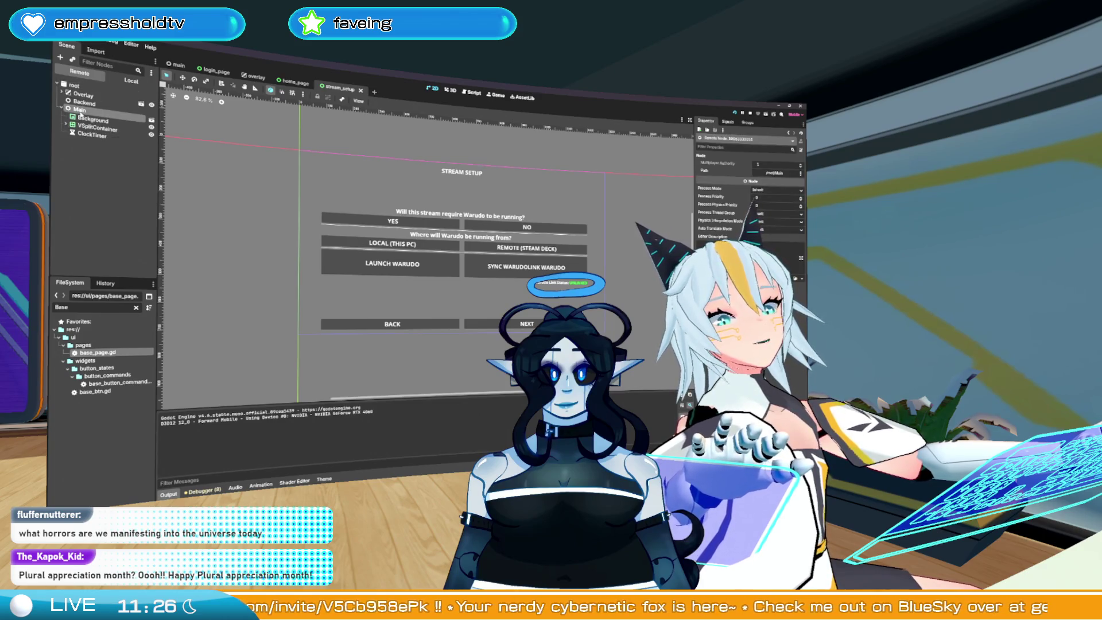
pyautogui.click(67, 125)
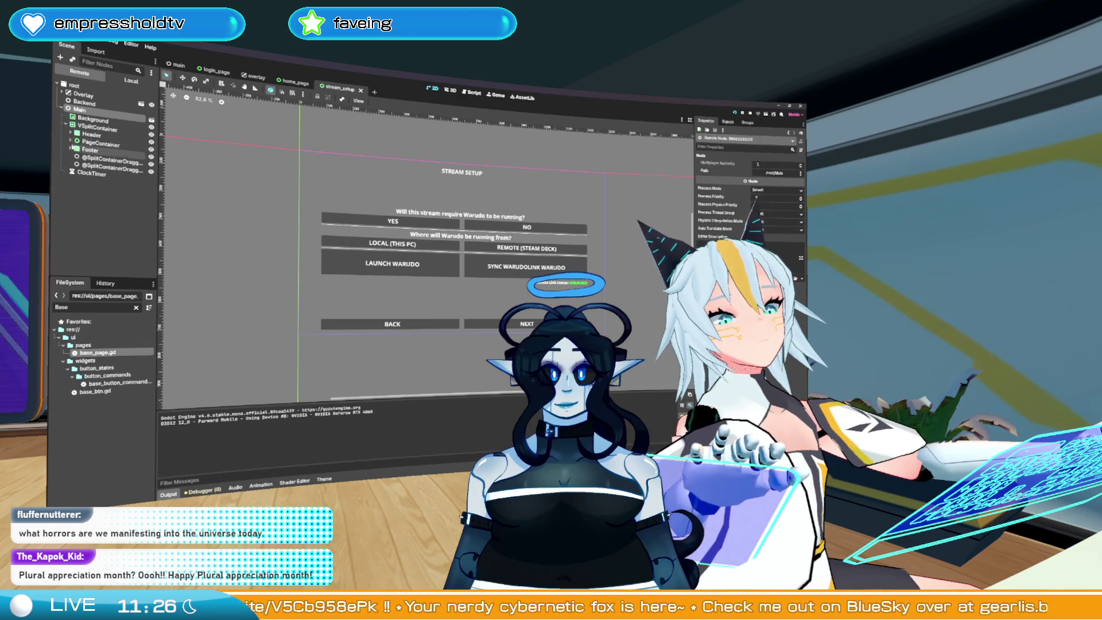
pyautogui.click(71, 141)
pyautogui.click(101, 144)
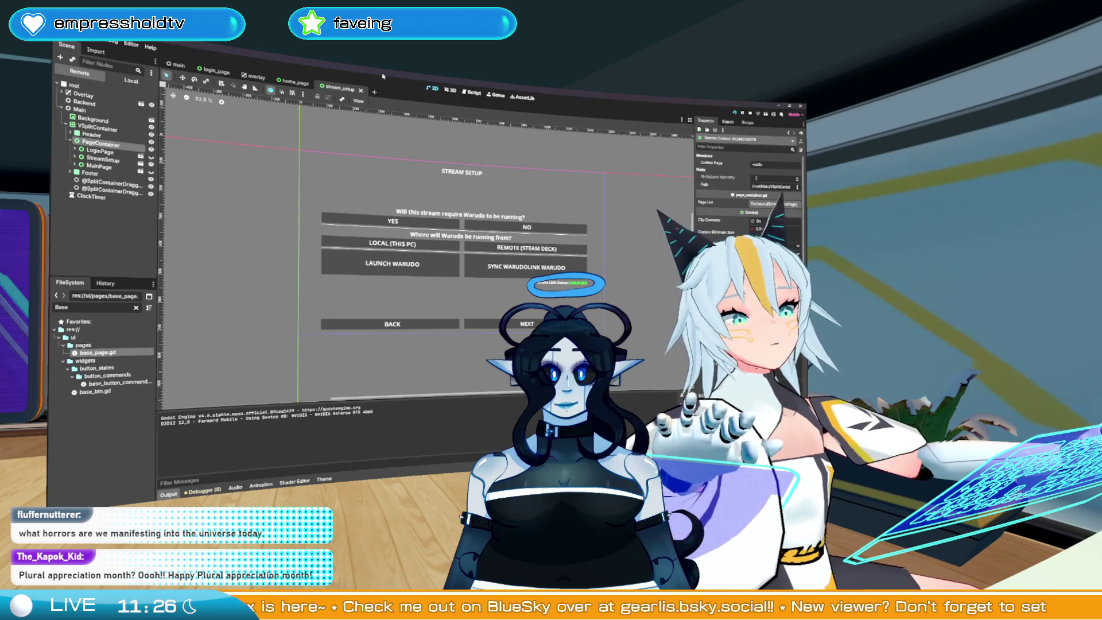
pyautogui.press('F8')
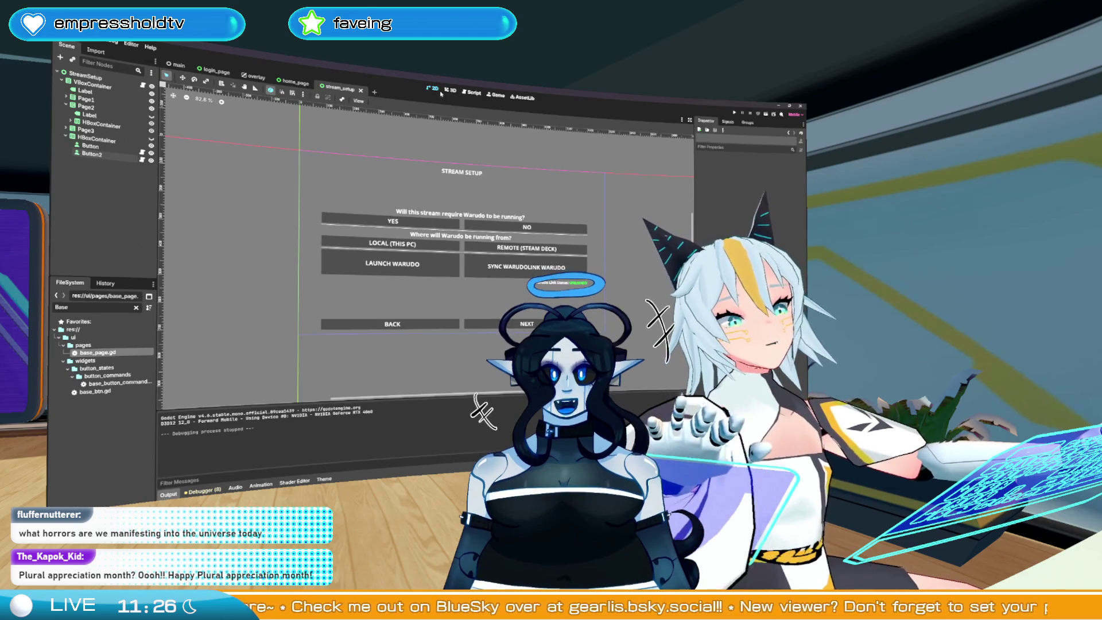
# - In page_container.gd, call link_navigation_buttons() at the end of change_page
pyautogui.click(470, 93)
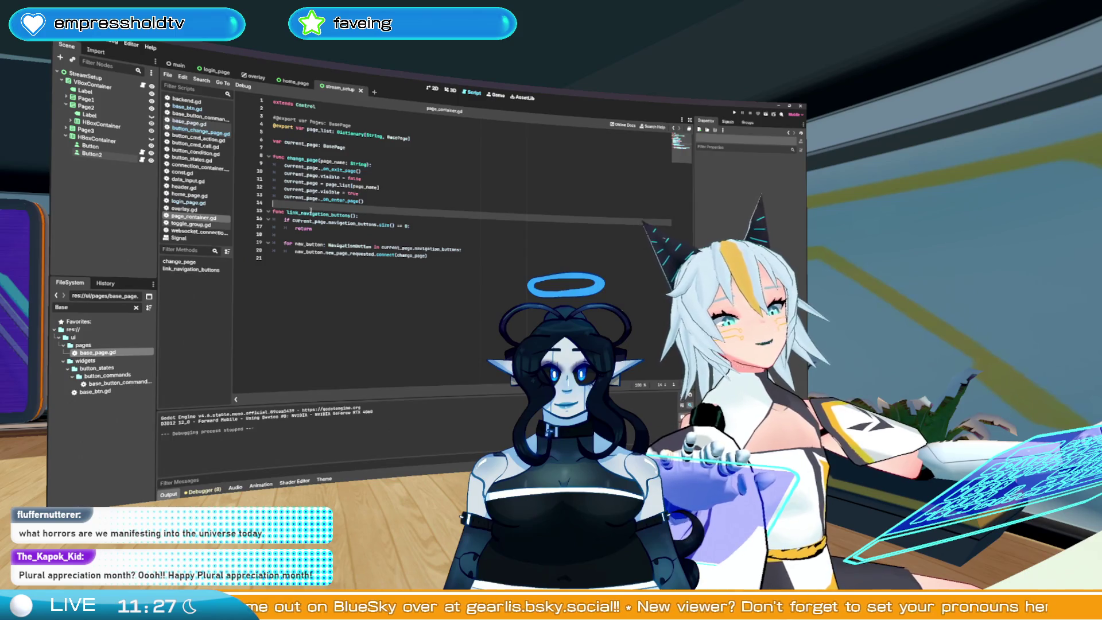
pyautogui.click(378, 199)
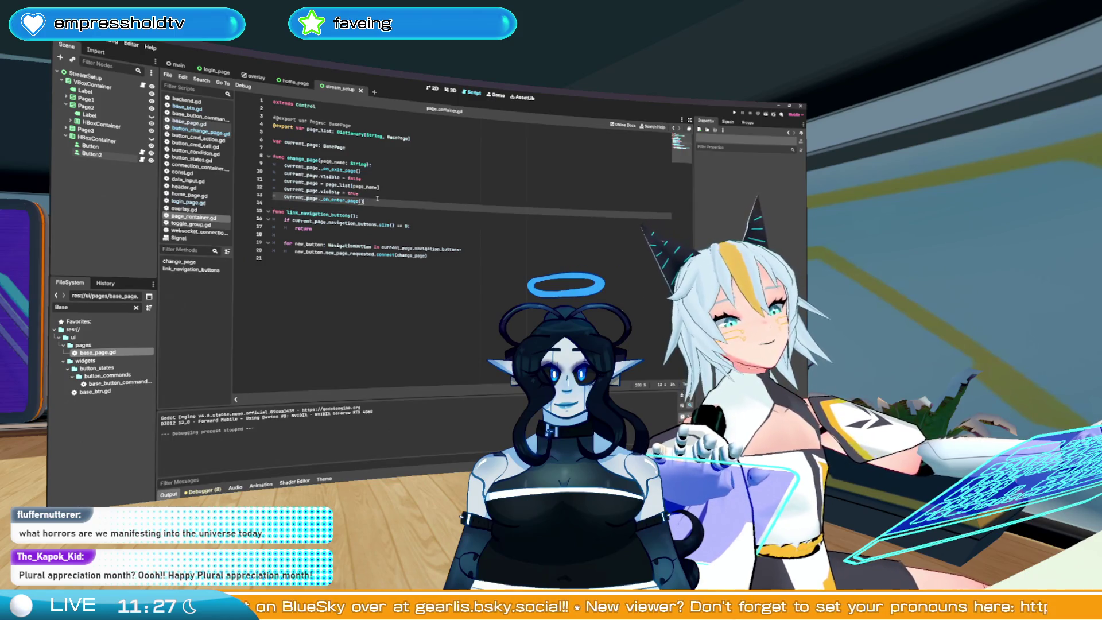
pyautogui.press('Return')
pyautogui.write('link_navi')
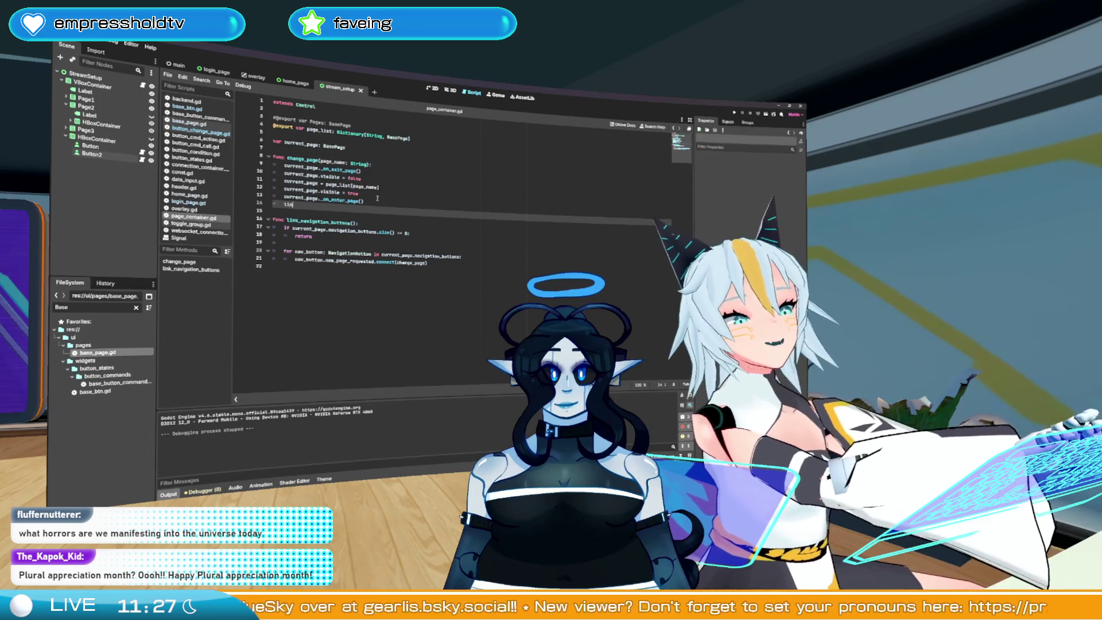
pyautogui.press('Return')
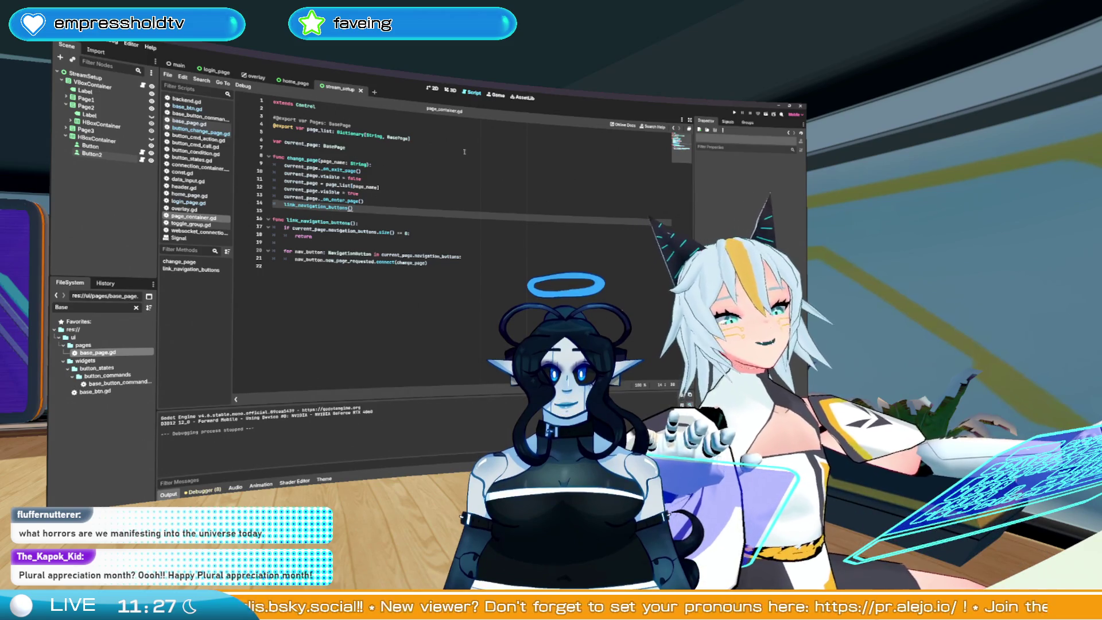
# - Wrap change_page's exit-page and hide lines in 'if current_page != null:' and relaunch the game
pyautogui.click(380, 166)
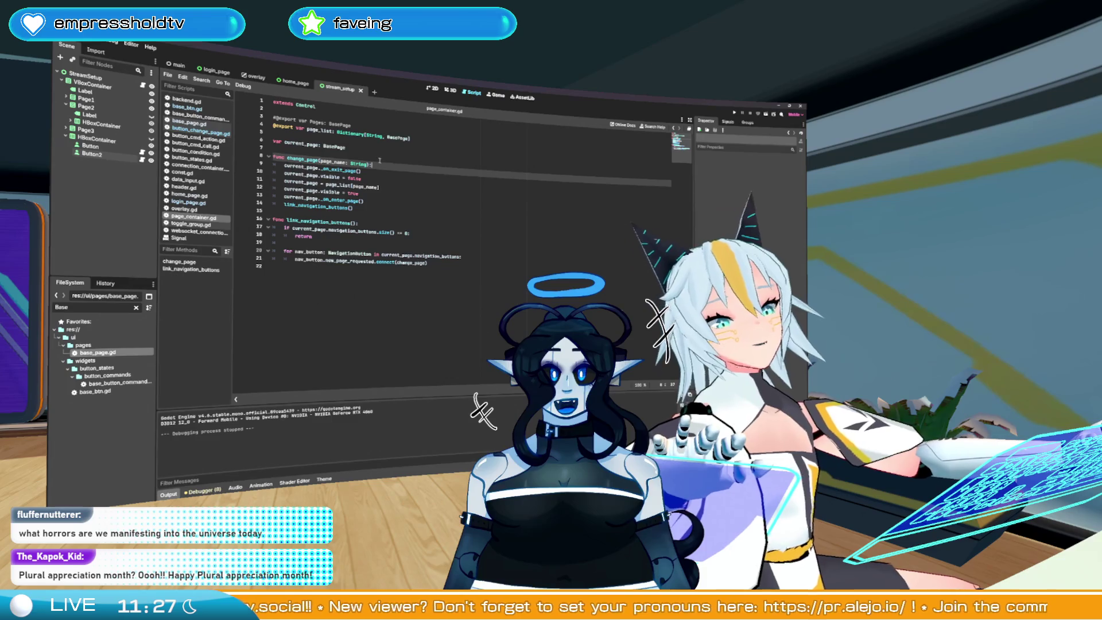
pyautogui.press('Return')
pyautogui.write('if current_page ==')
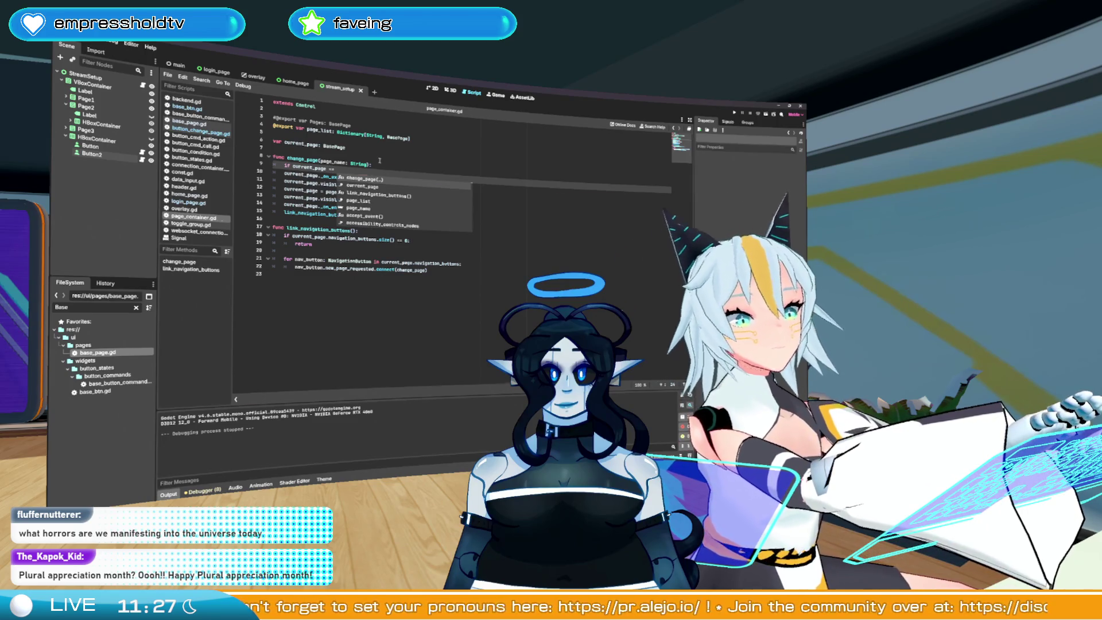
pyautogui.press('BackSpace')
pyautogui.press('BackSpace')
pyautogui.press('BackSpace')
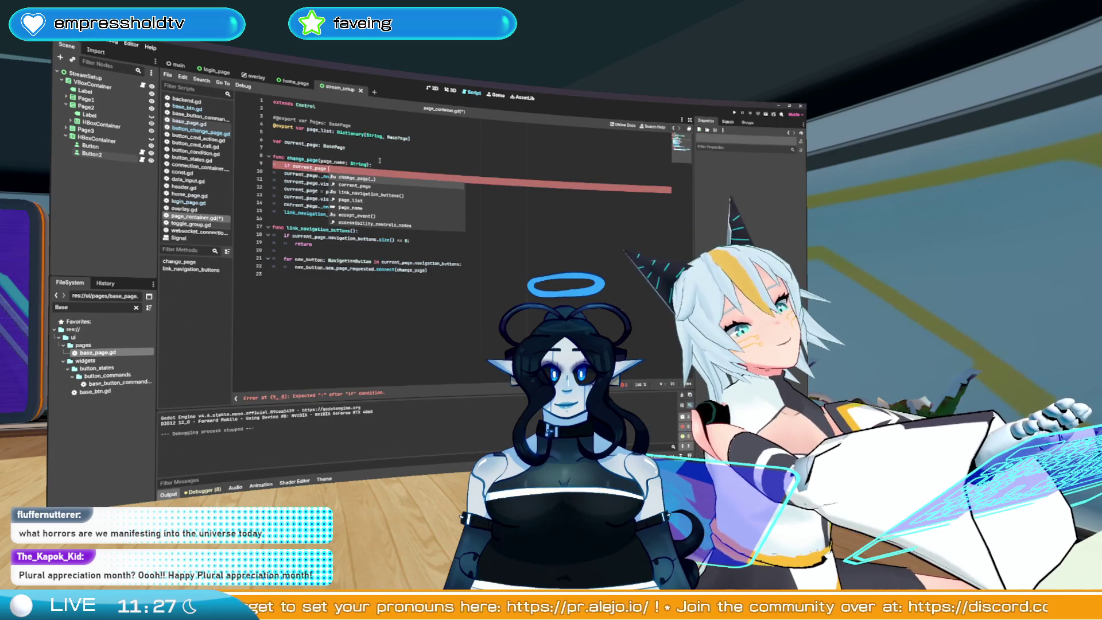
pyautogui.write('!= nul')
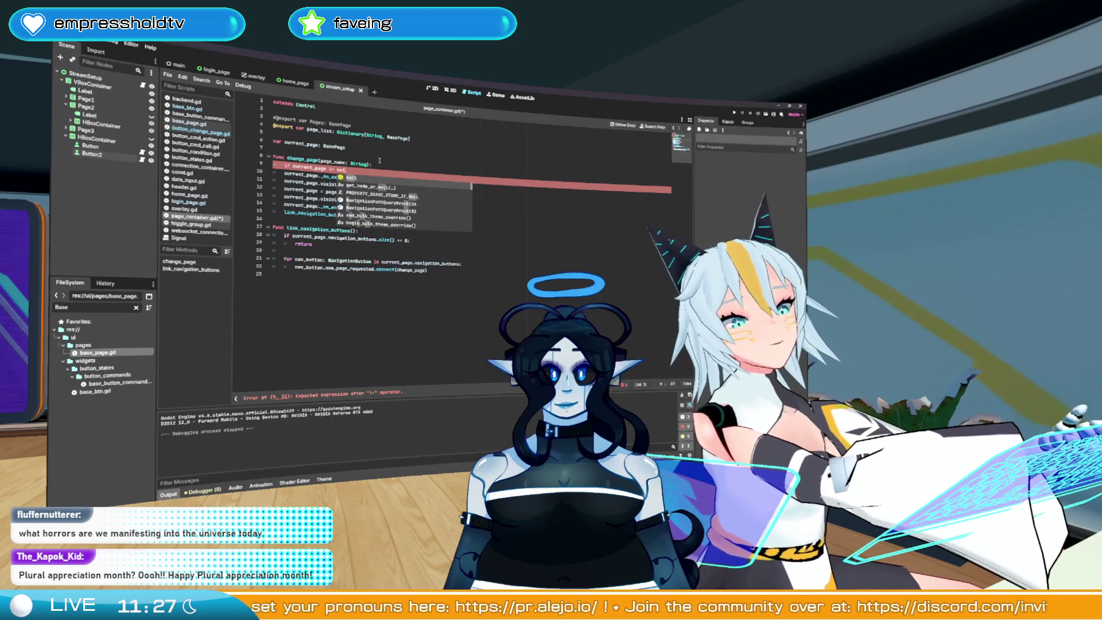
pyautogui.write('l:')
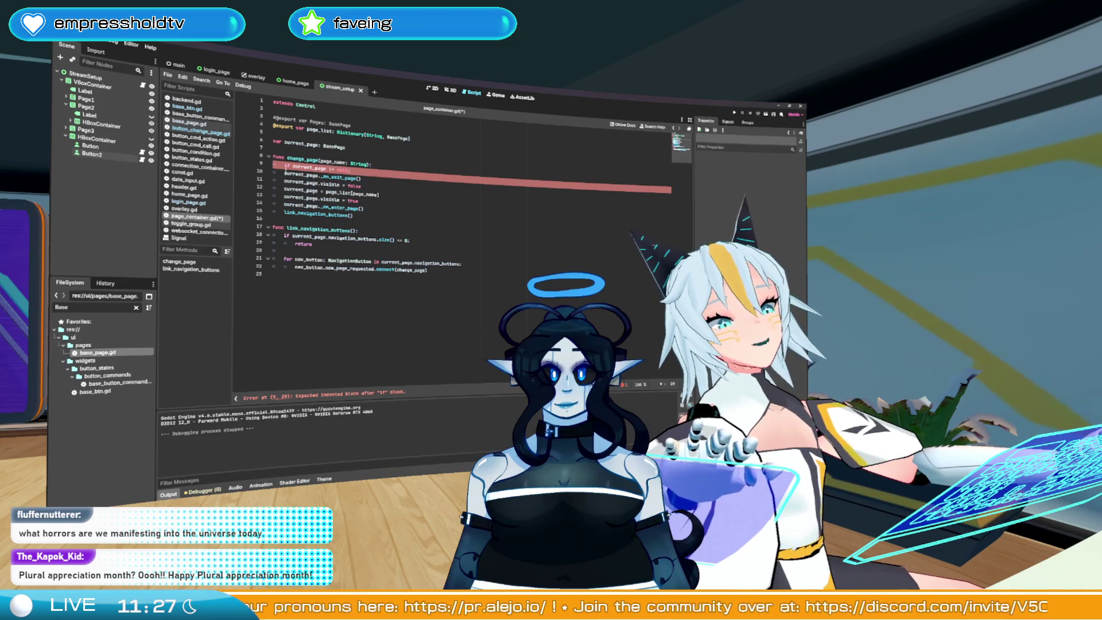
pyautogui.moveTo(286, 173); pyautogui.dragTo(369, 189)
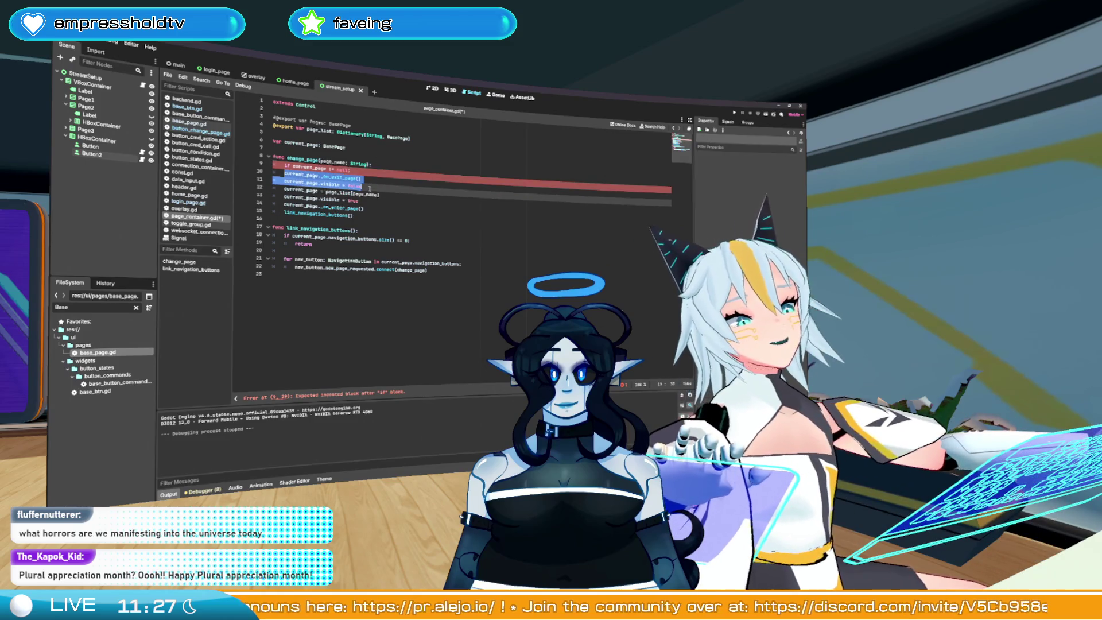
pyautogui.press('Tab')
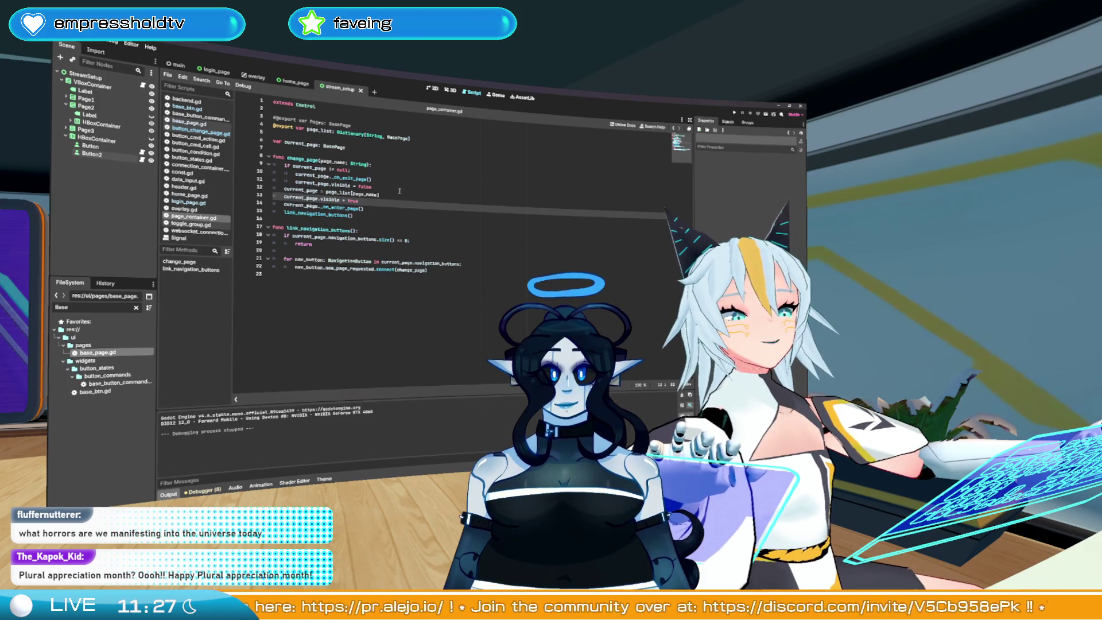
pyautogui.click(399, 190)
pyautogui.press('Return')
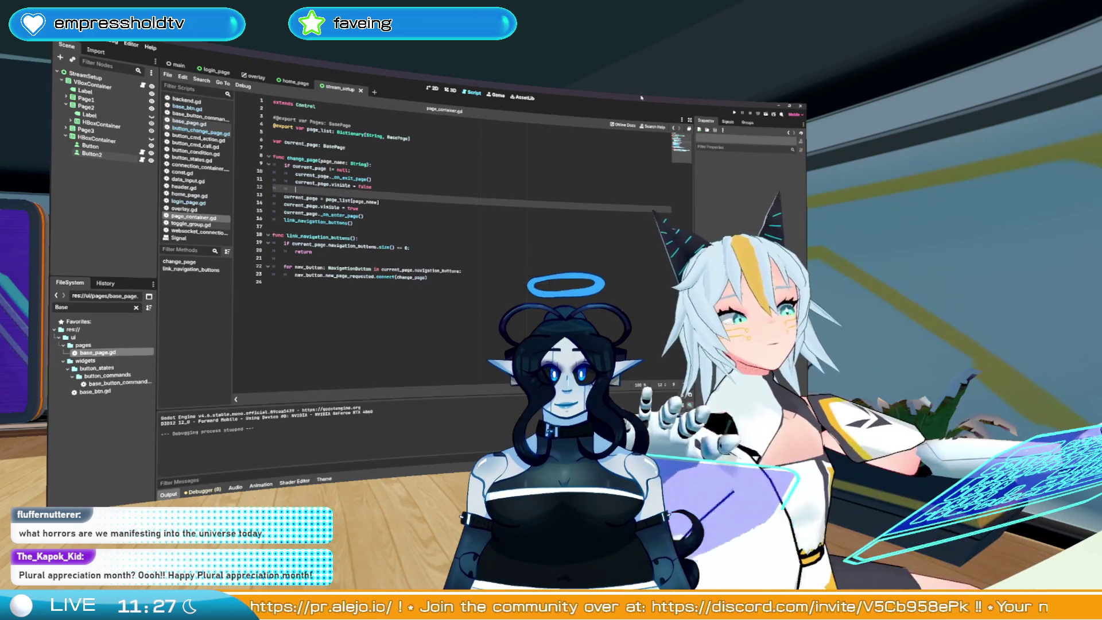
pyautogui.click(735, 113)
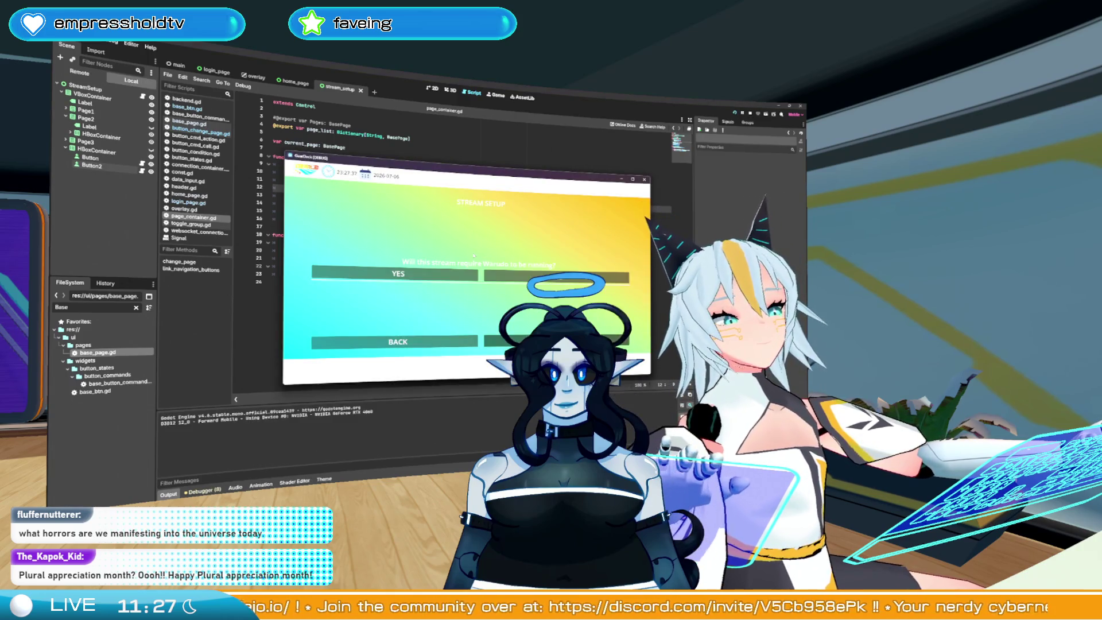
# - Answer YES in the test window, check the next question appears, and stop the project
pyautogui.click(405, 275)
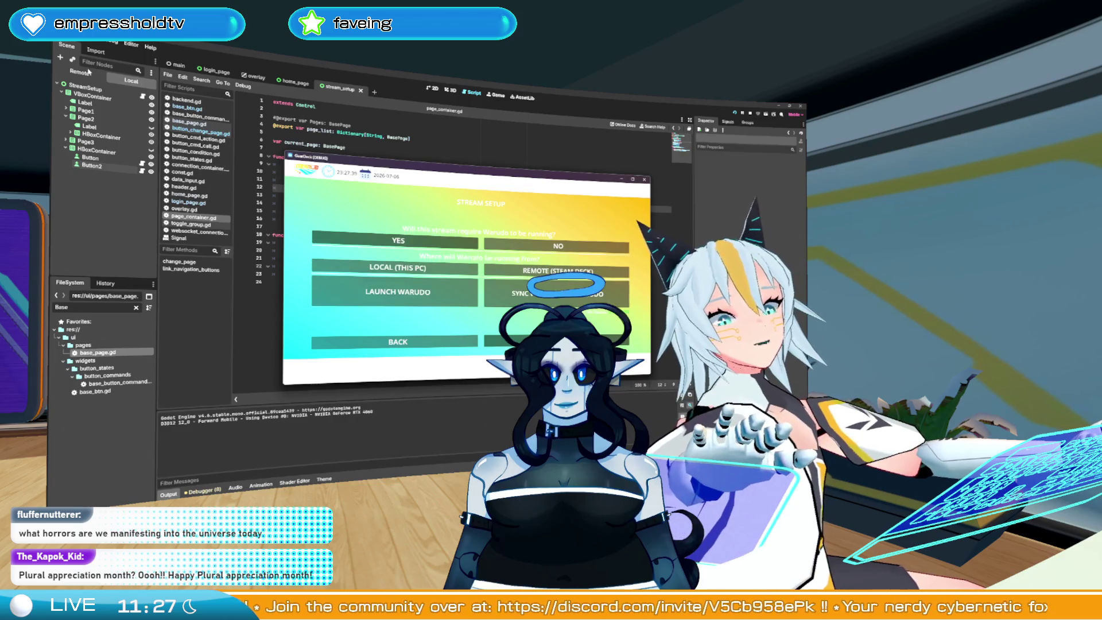
pyautogui.click(84, 75)
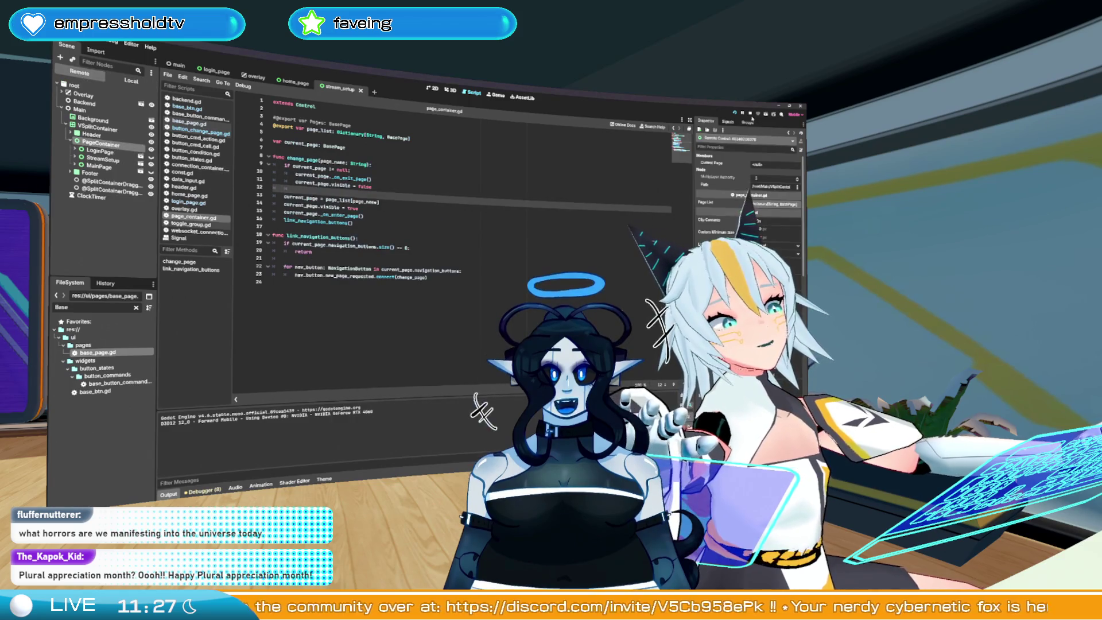
pyautogui.press('F8')
# - Set breakpoints at lines 19 and 9 of page_container.gd, then reselect StreamSetup in 2D view
pyautogui.click(241, 242)
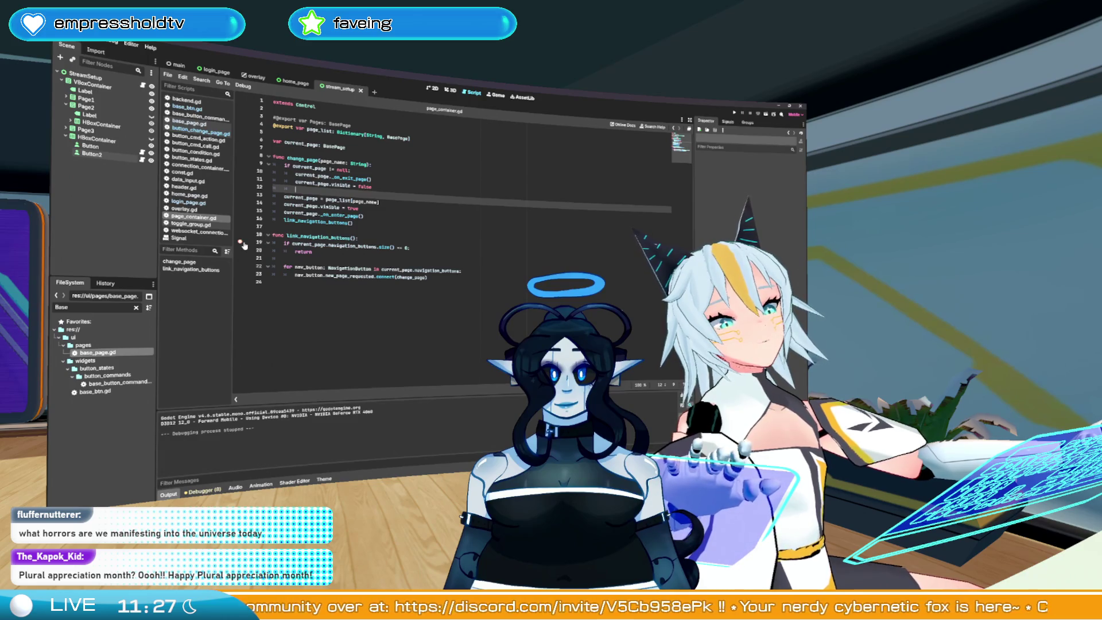
pyautogui.click(242, 164)
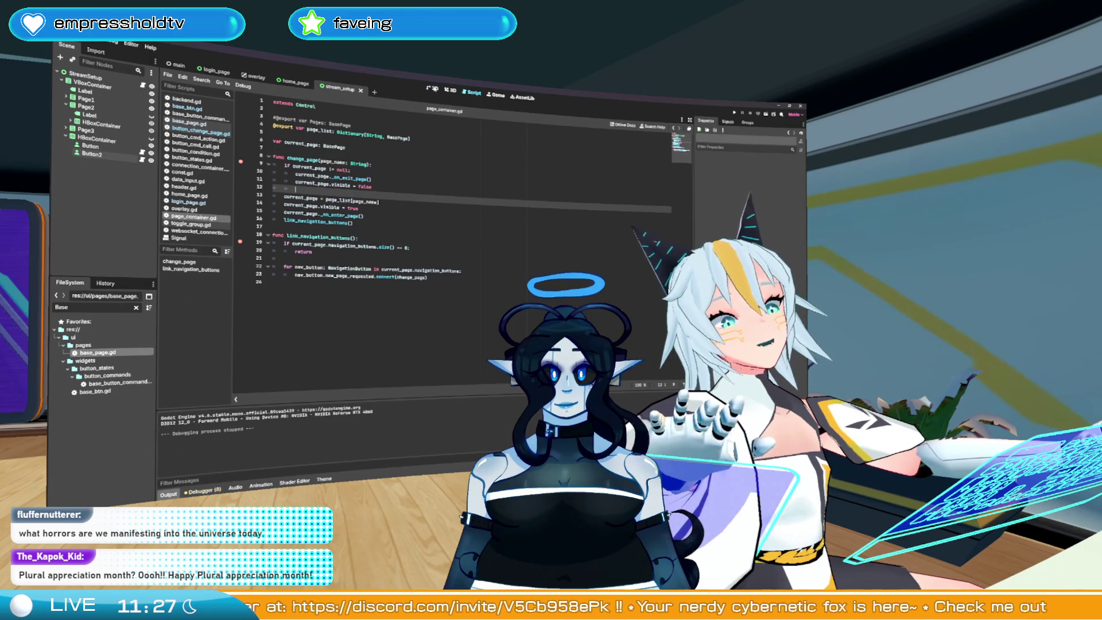
pyautogui.click(432, 89)
pyautogui.click(89, 77)
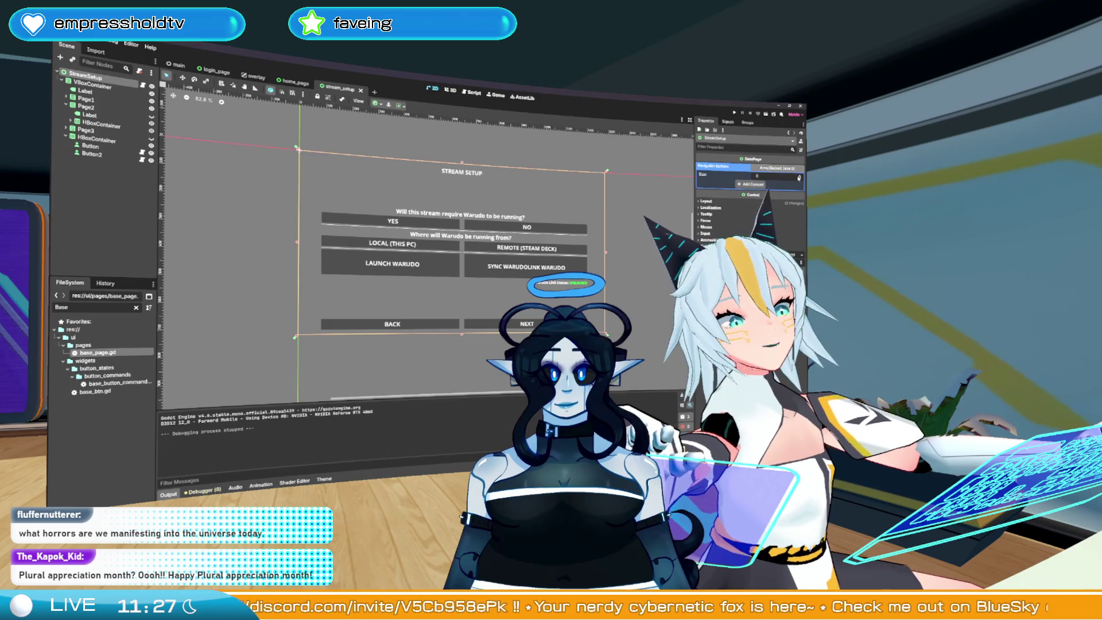
# - Give the Navigation Buttons array two entries: the BACK and NEXT buttons
pyautogui.doubleClick(800, 177)
pyautogui.click(89, 147)
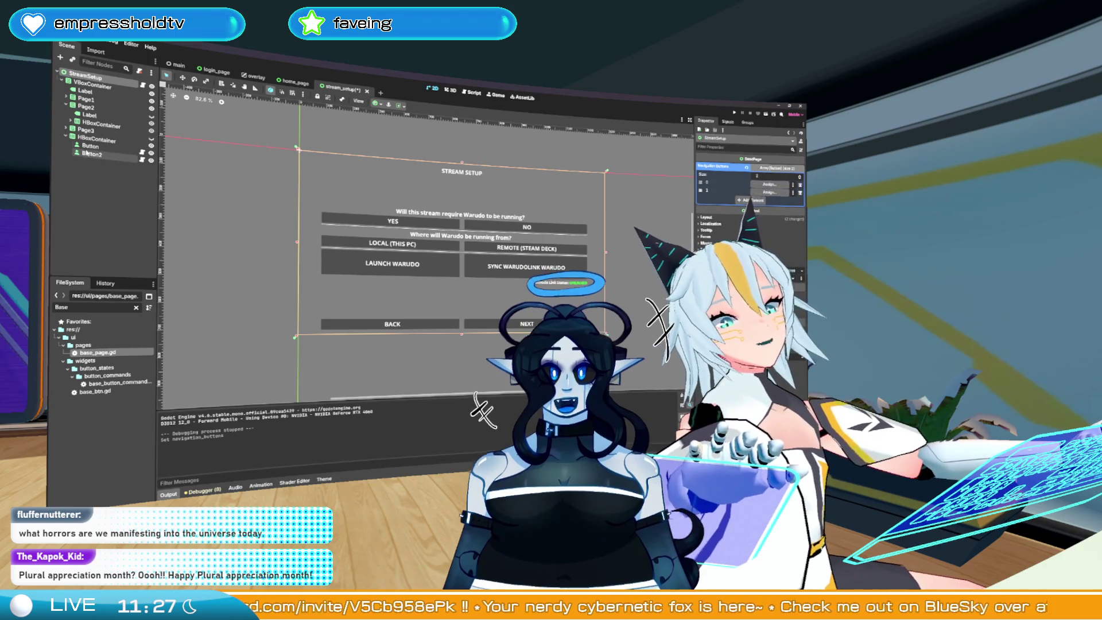
pyautogui.moveTo(87, 148); pyautogui.dragTo(772, 184)
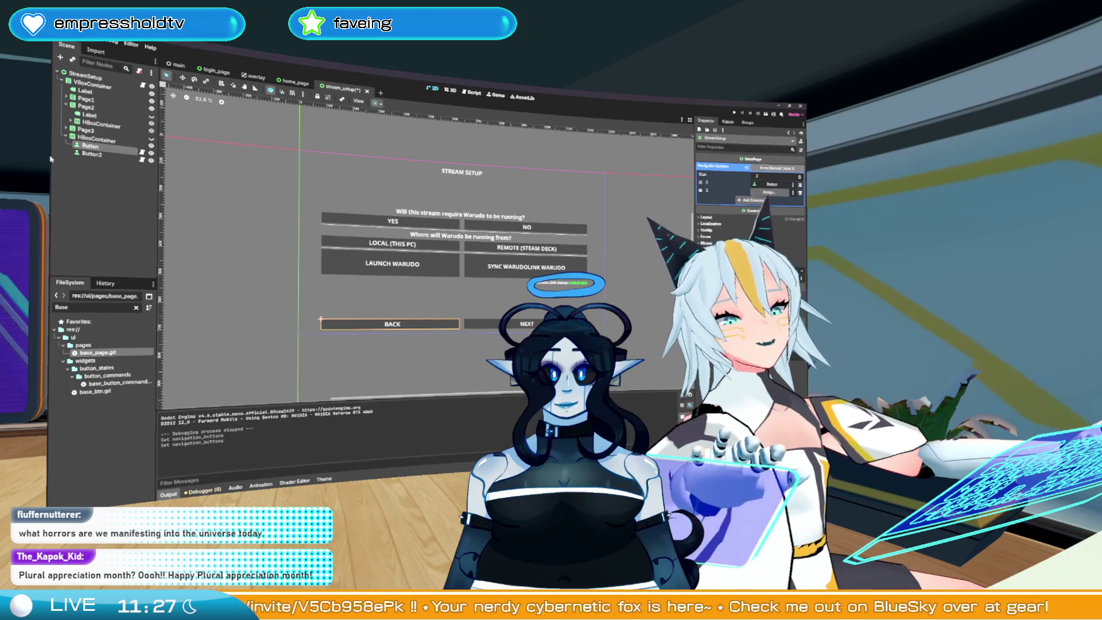
pyautogui.moveTo(102, 159); pyautogui.dragTo(769, 193)
# - Run the project, answer yes to the Warudo question, and return to the main scene
pyautogui.click(735, 112)
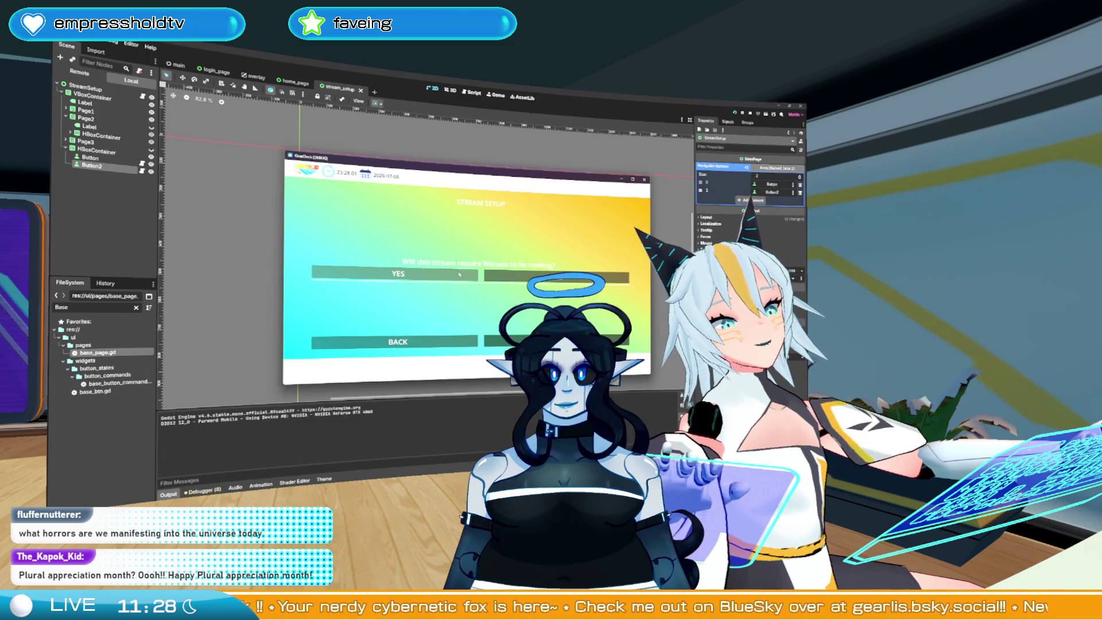
pyautogui.click(427, 270)
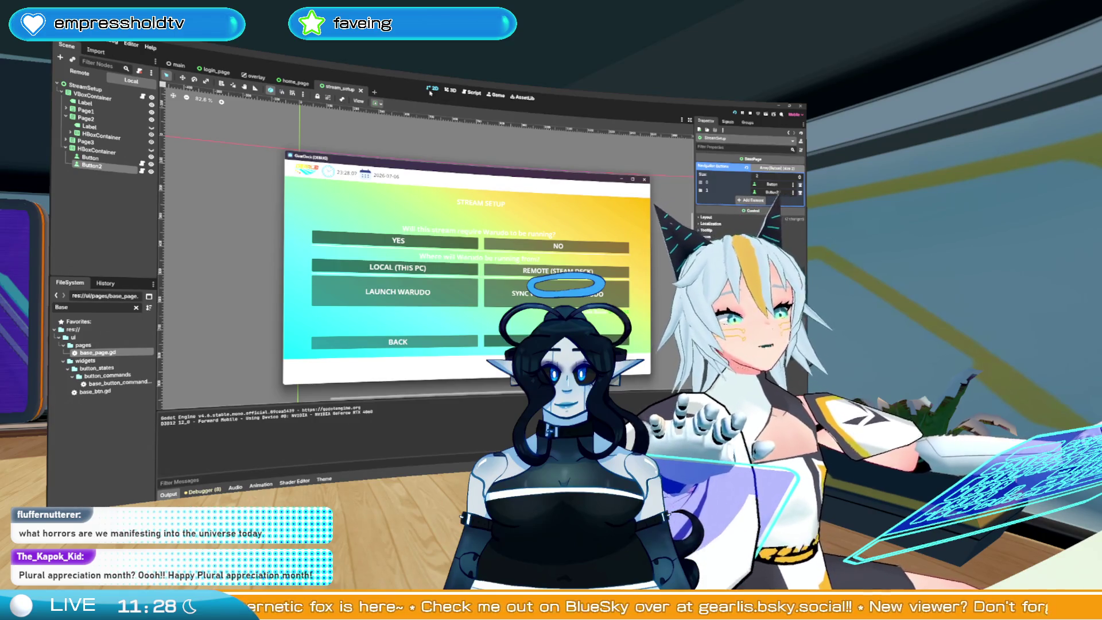
pyautogui.click(451, 91)
pyautogui.click(432, 89)
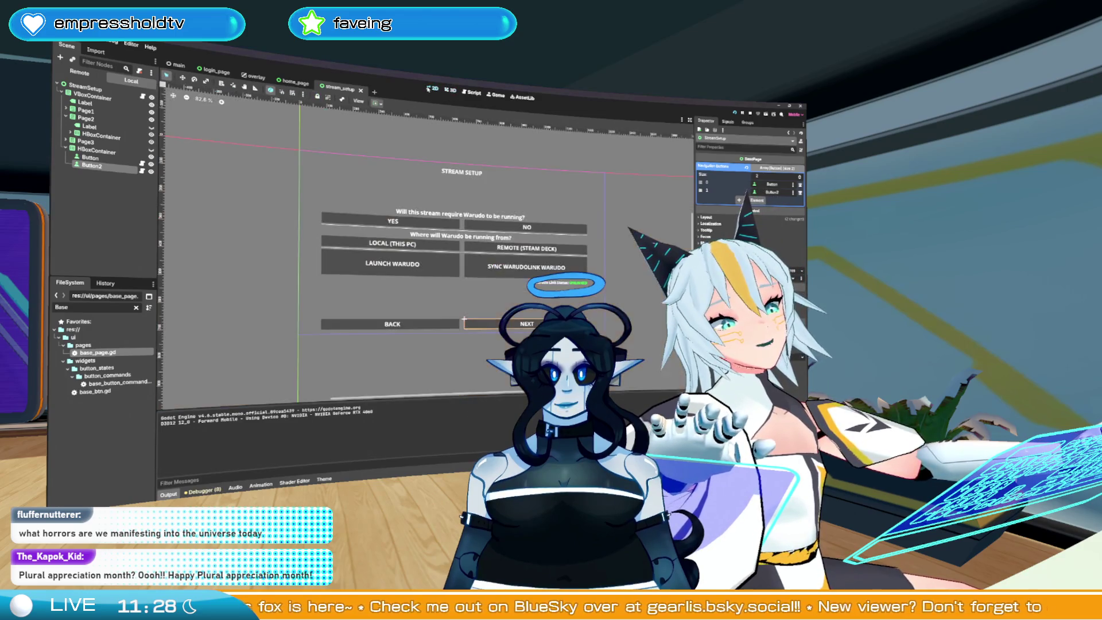
pyautogui.click(176, 64)
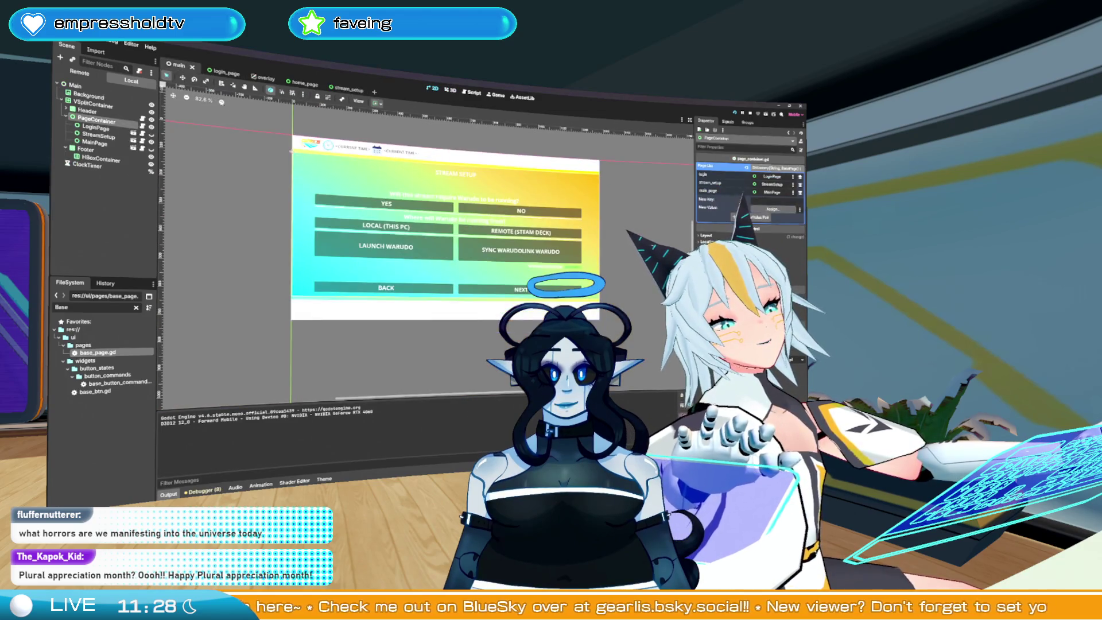
# - Set a breakpoint at line 9 of page_container.gd and add a _ready() function
pyautogui.click(472, 93)
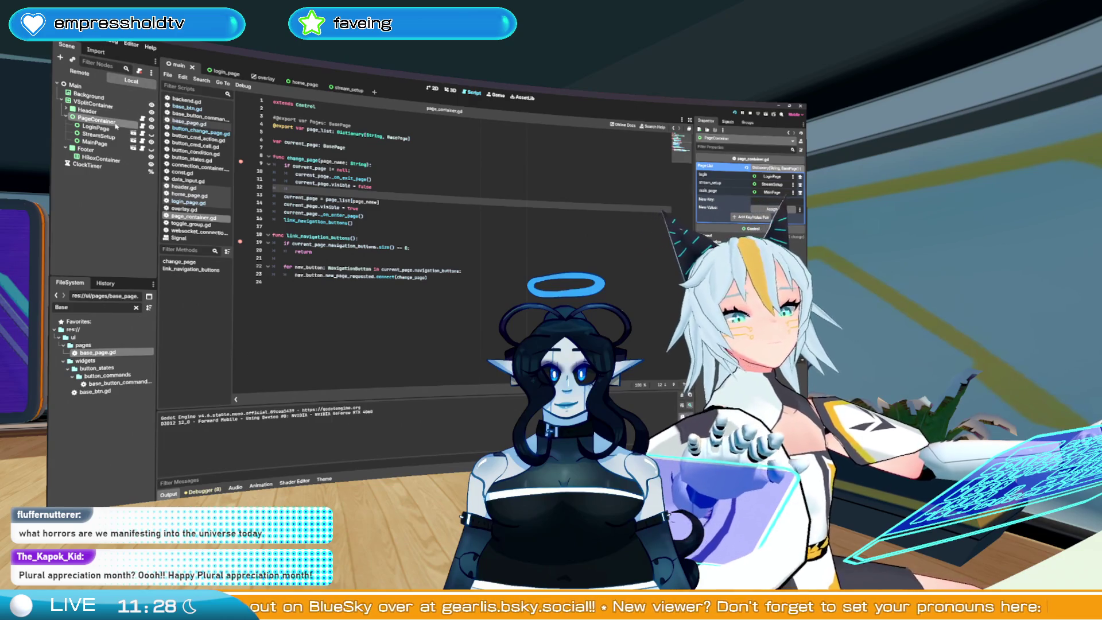
pyautogui.click(241, 163)
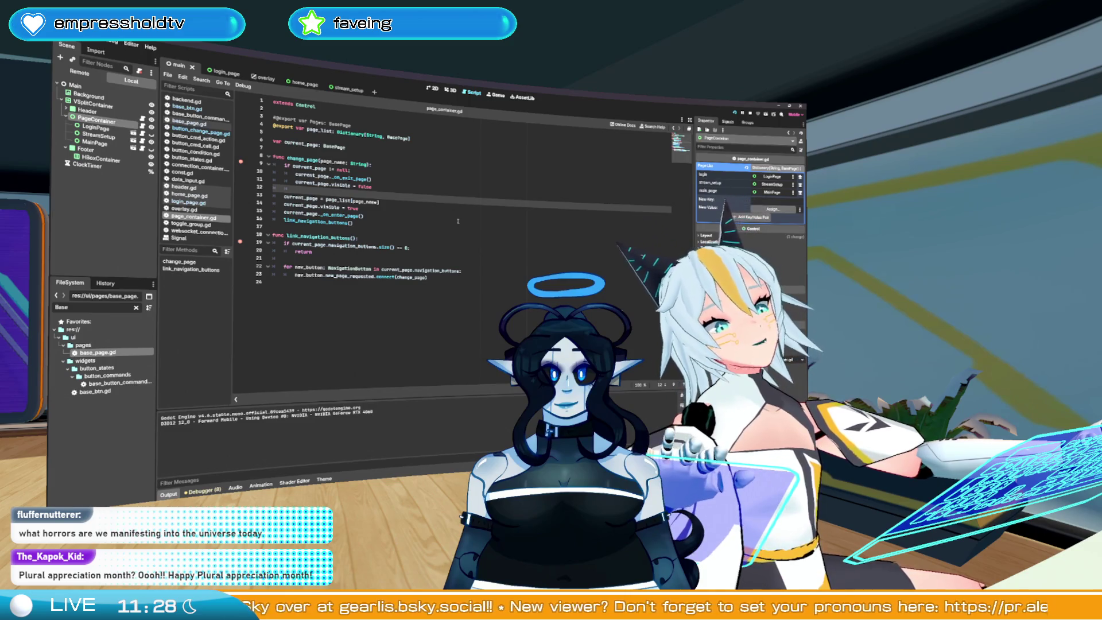
pyautogui.click(405, 158)
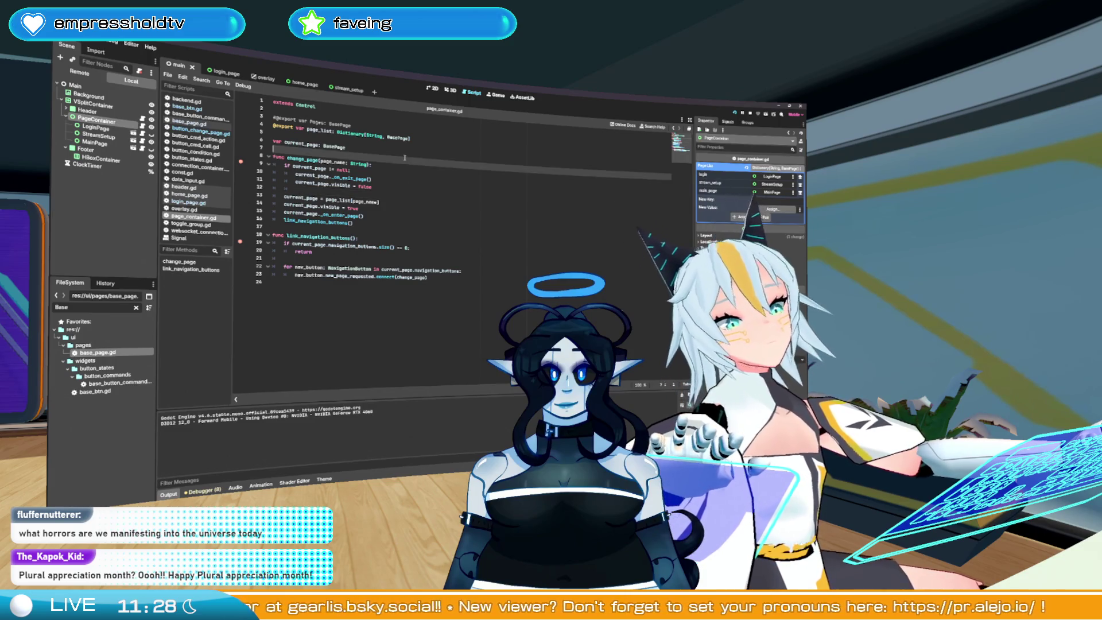
pyautogui.press('Return')
pyautogui.press('Return')
pyautogui.press('Up')
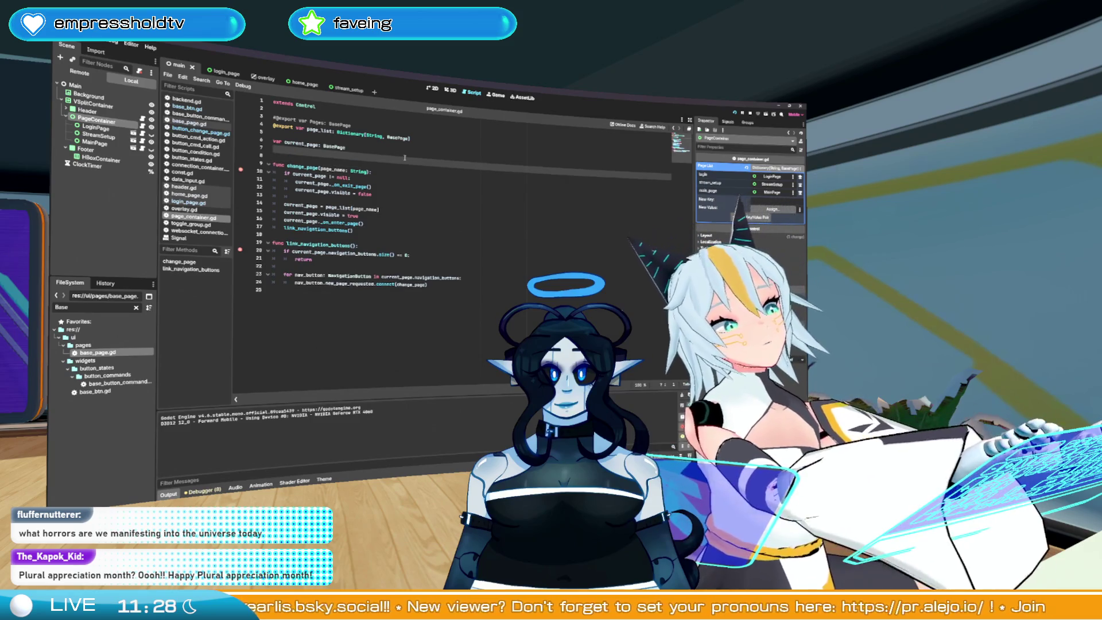
pyautogui.write('func _re')
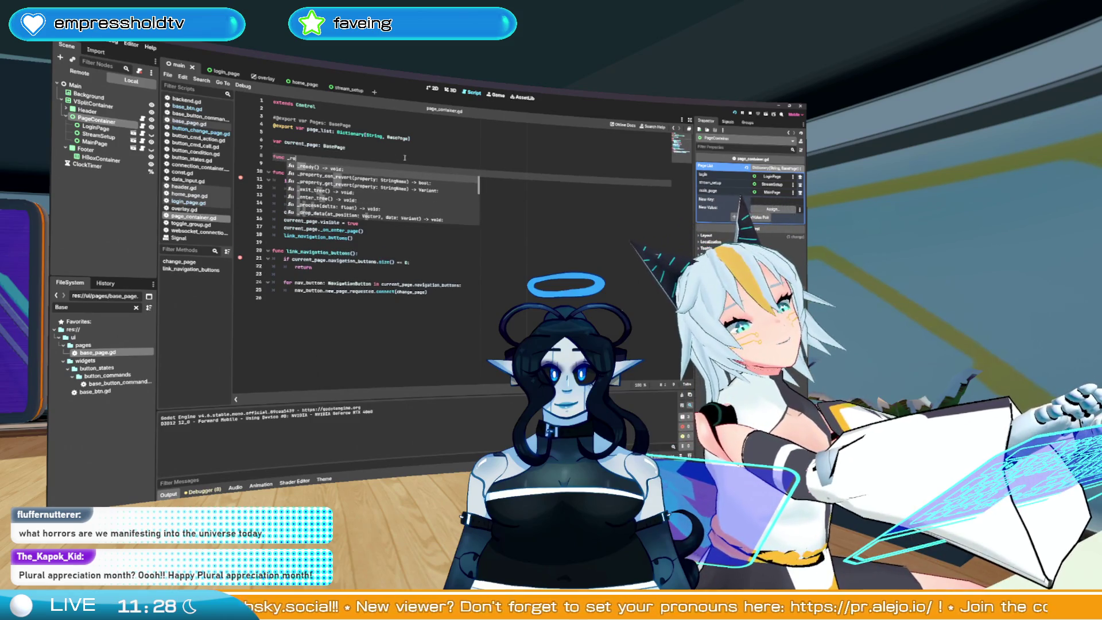
pyautogui.press('Return')
pyautogui.press('Return')
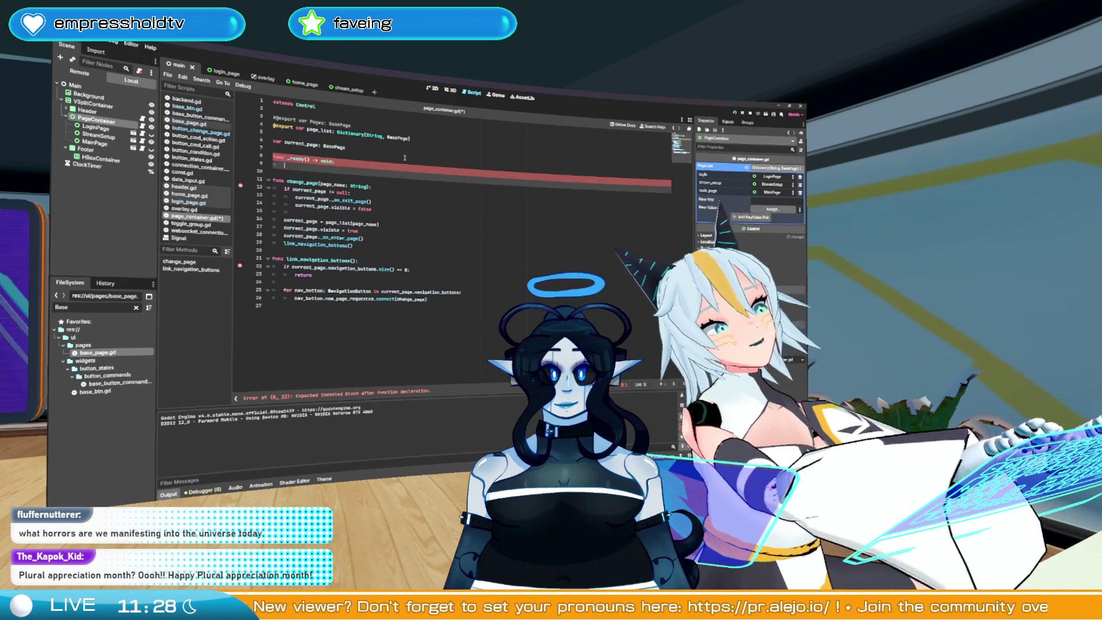
# - Make _ready call change_page("login") and run the app
pyautogui.write('current_page')
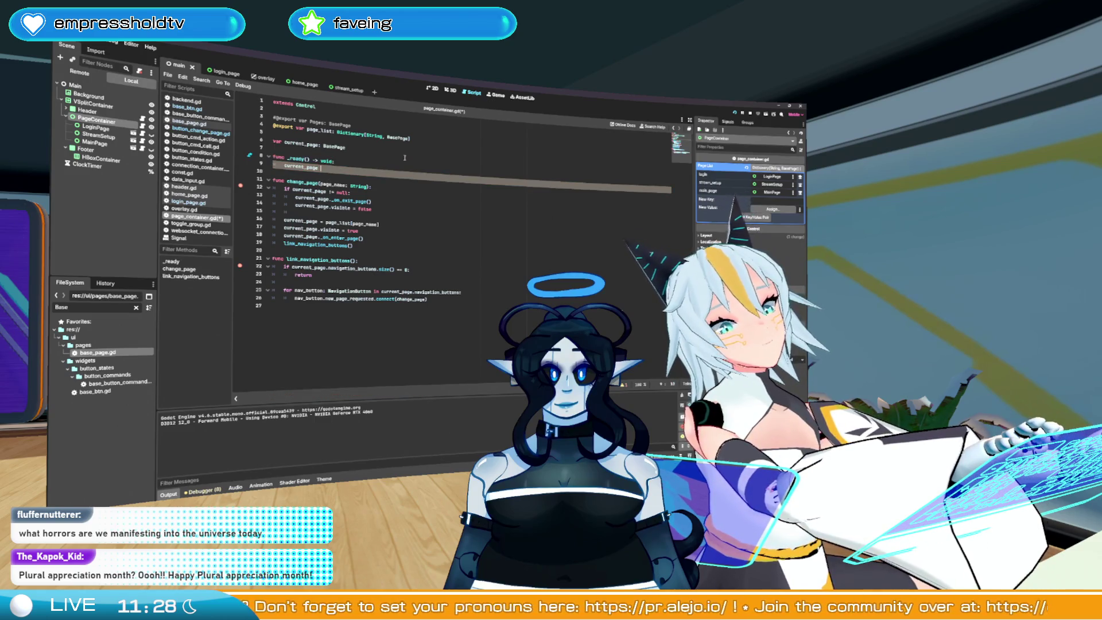
pyautogui.press('BackSpace')
pyautogui.press('BackSpace')
pyautogui.press('BackSpace')
pyautogui.write('change')
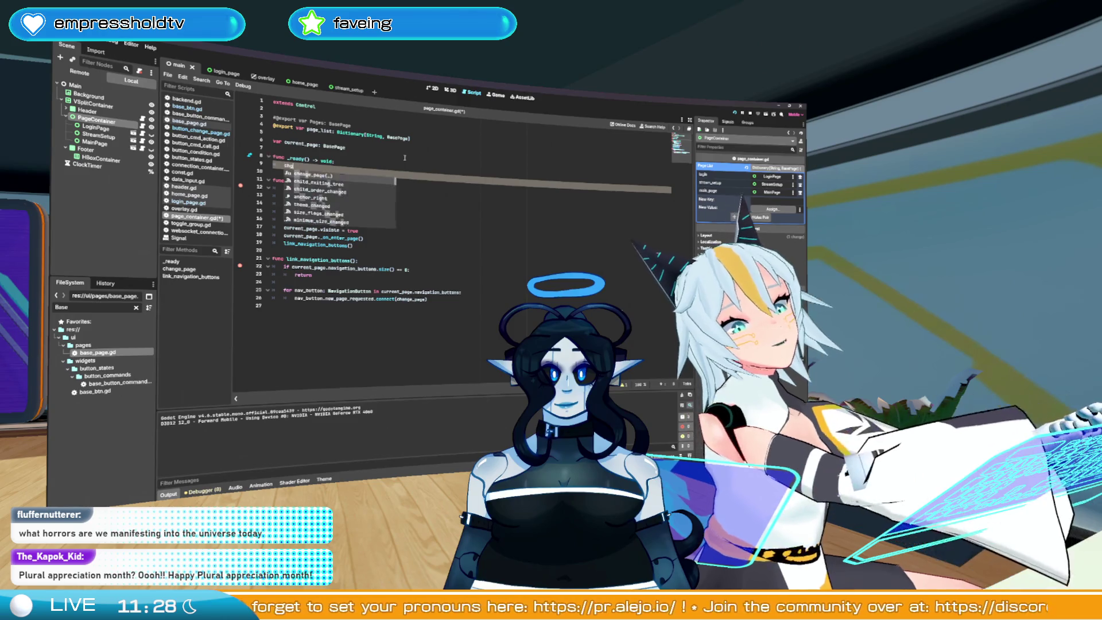
pyautogui.press('Return')
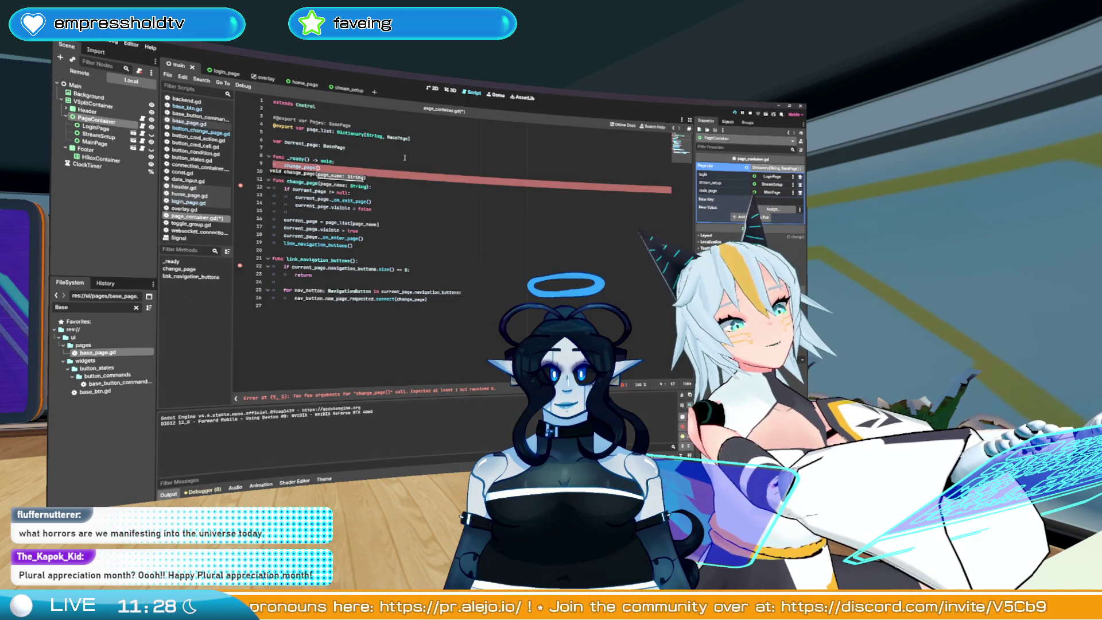
pyautogui.write('log')
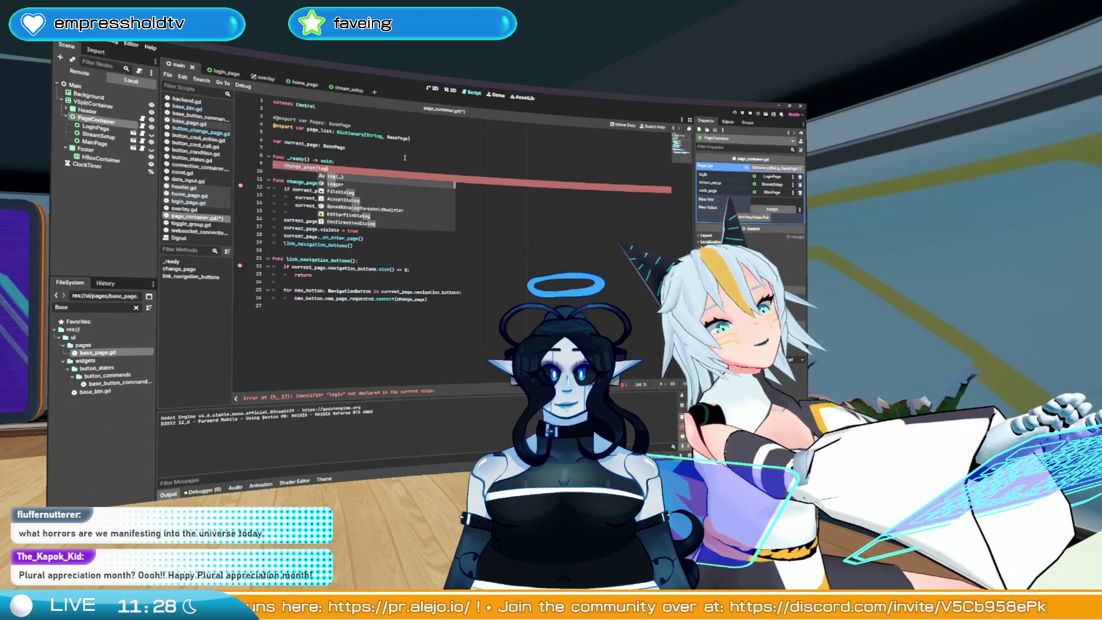
pyautogui.press('BackSpace')
pyautogui.press('BackSpace')
pyautogui.press('BackSpace')
pyautogui.write('"login"')
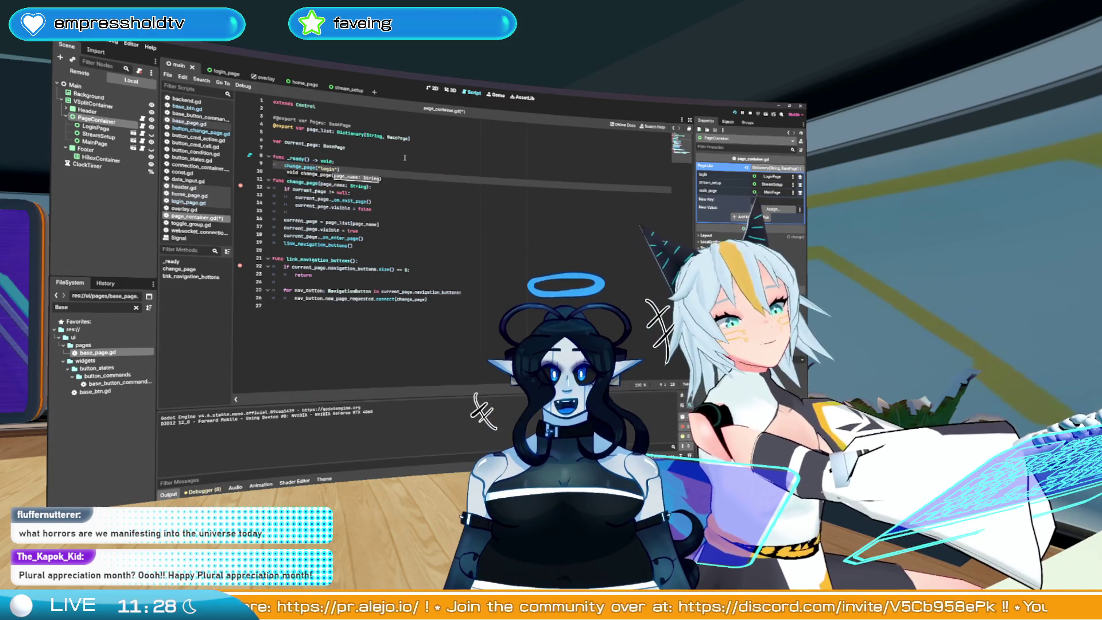
pyautogui.click(737, 113)
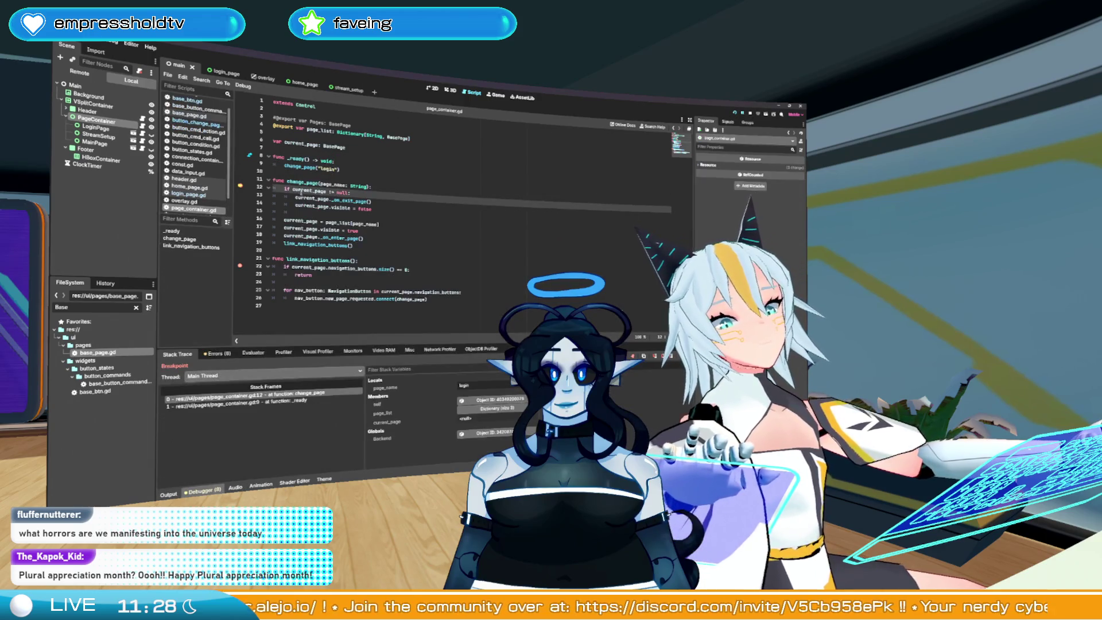
# - Resume past the change_page breakpoint, select "login" on line 9, and view PageContainer's Page List
pyautogui.press('F12')
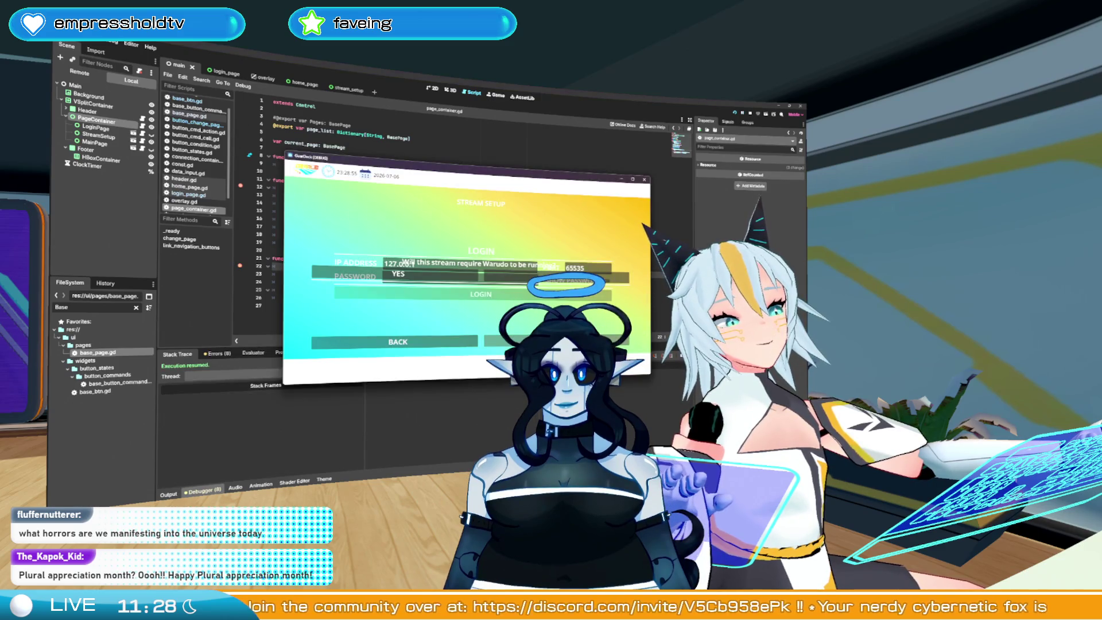
pyautogui.click(341, 167)
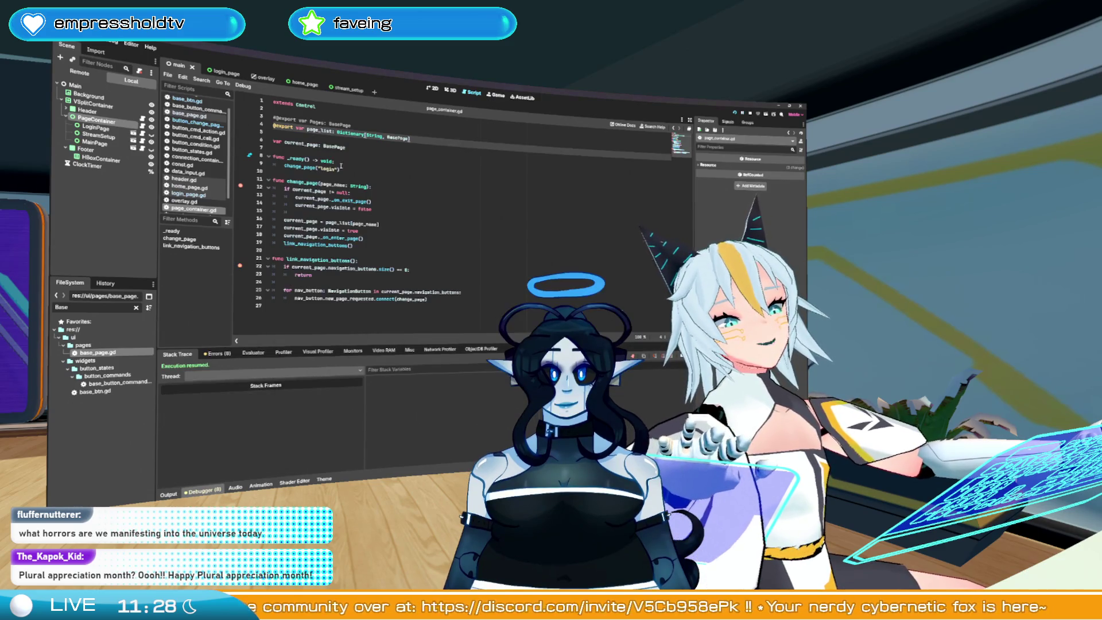
pyautogui.doubleClick(327, 169)
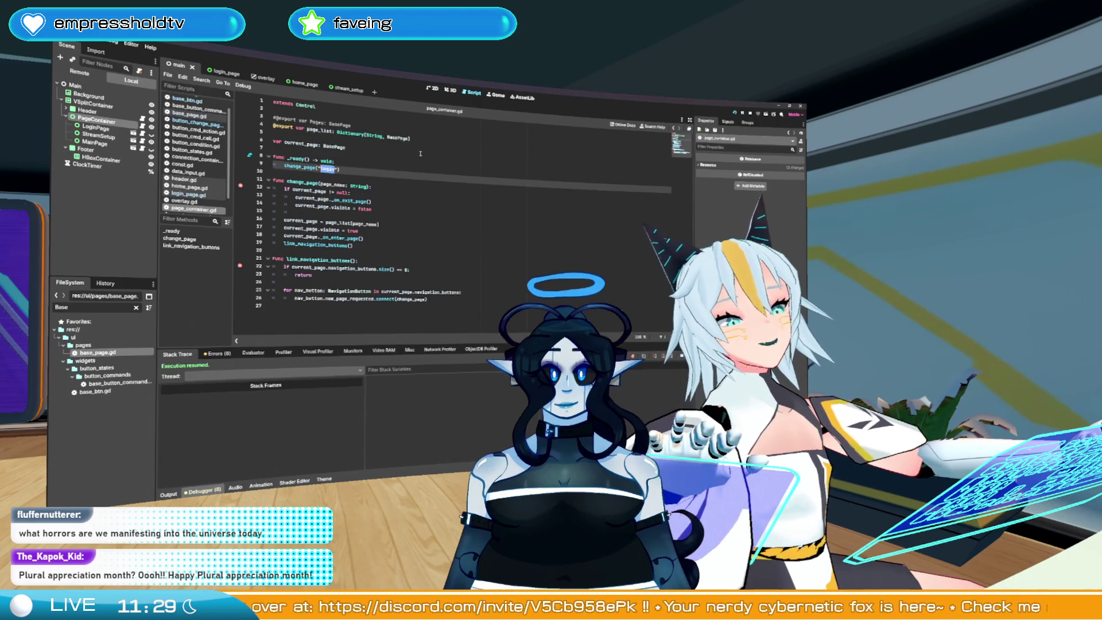
pyautogui.click(96, 120)
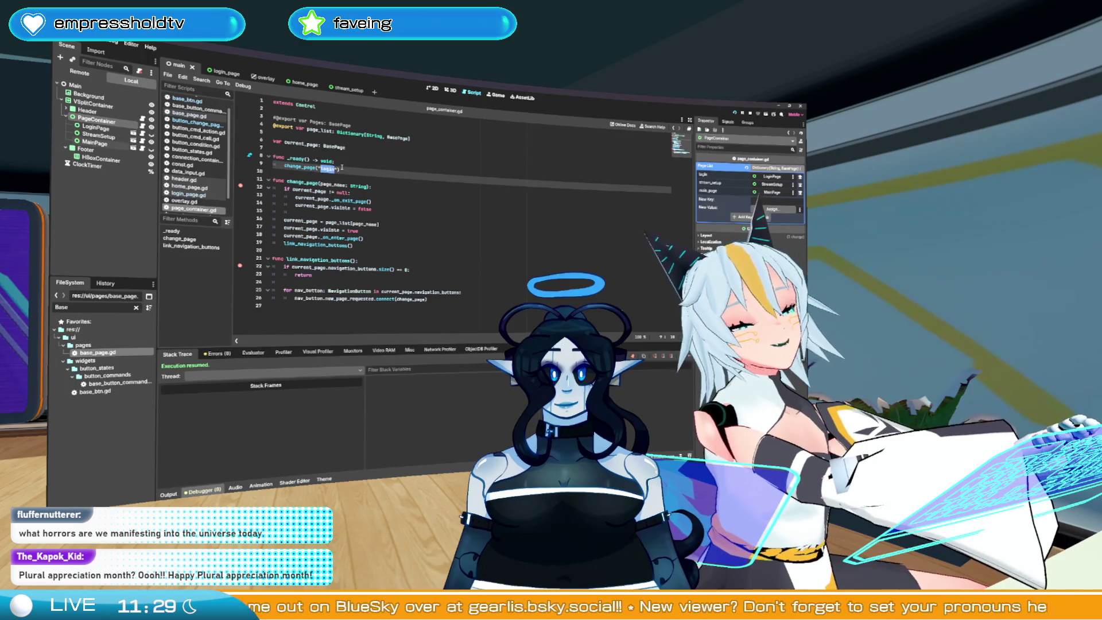
# - Replace "login" with "stream_setup" in _ready, save, run the app, then stop it
pyautogui.press('Up')
pyautogui.press('Up')
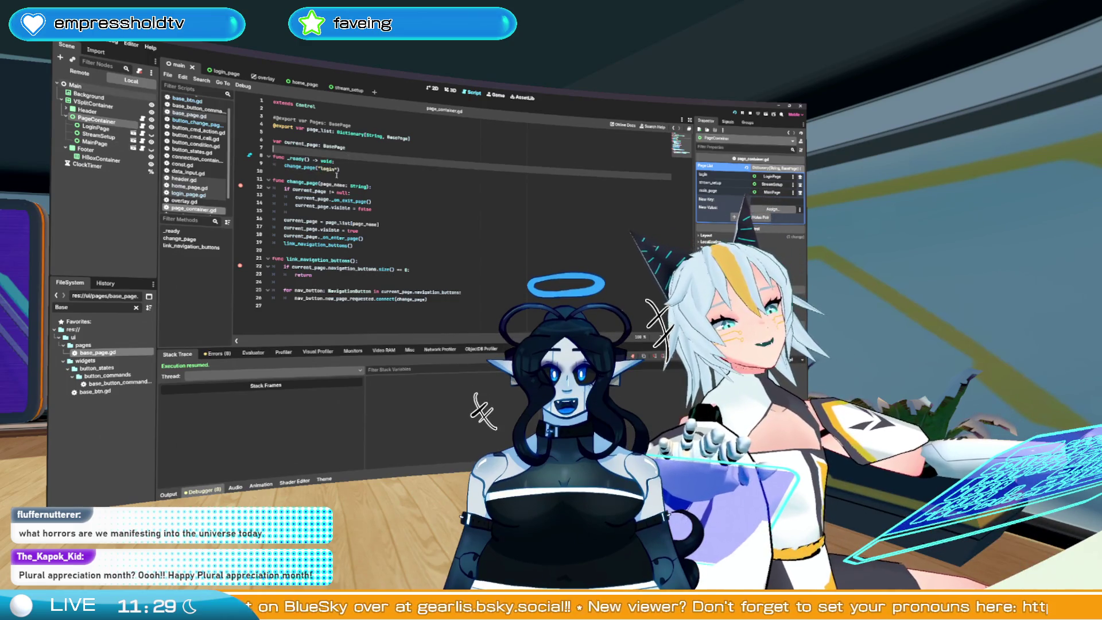
pyautogui.doubleClick(329, 169)
pyautogui.write('stream_')
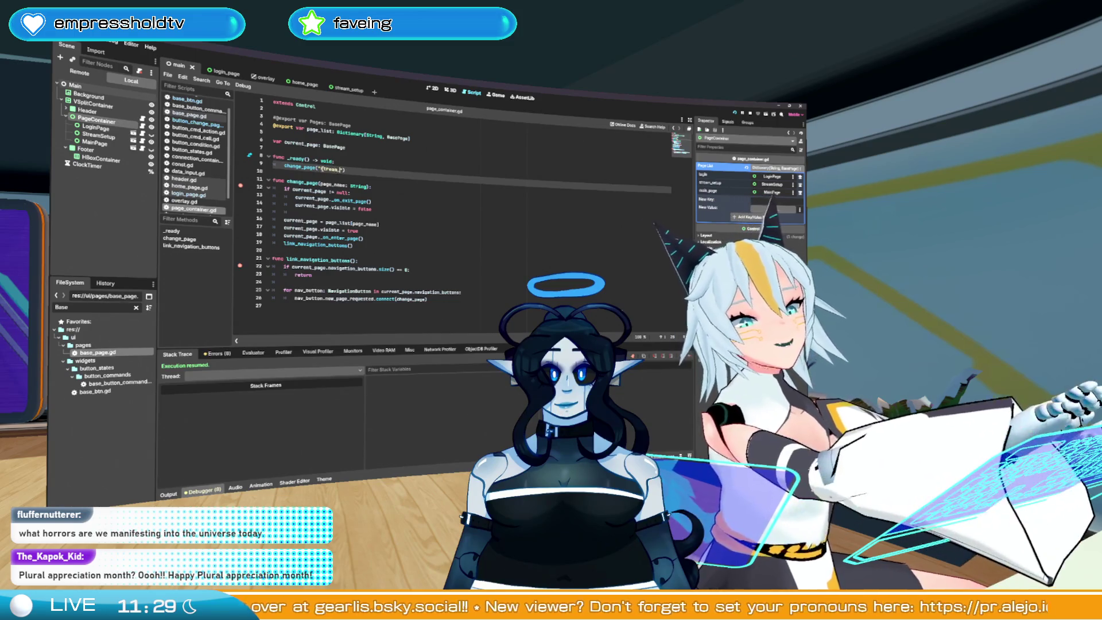
pyautogui.write('setup')
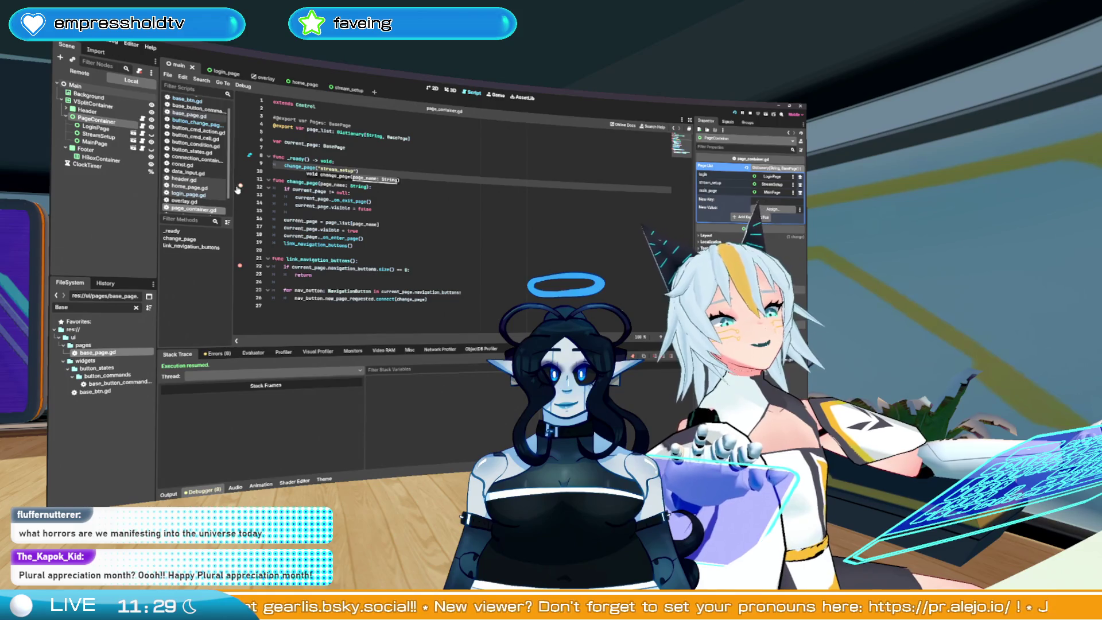
pyautogui.click(387, 212)
pyautogui.hotkey('ctrl', 's')
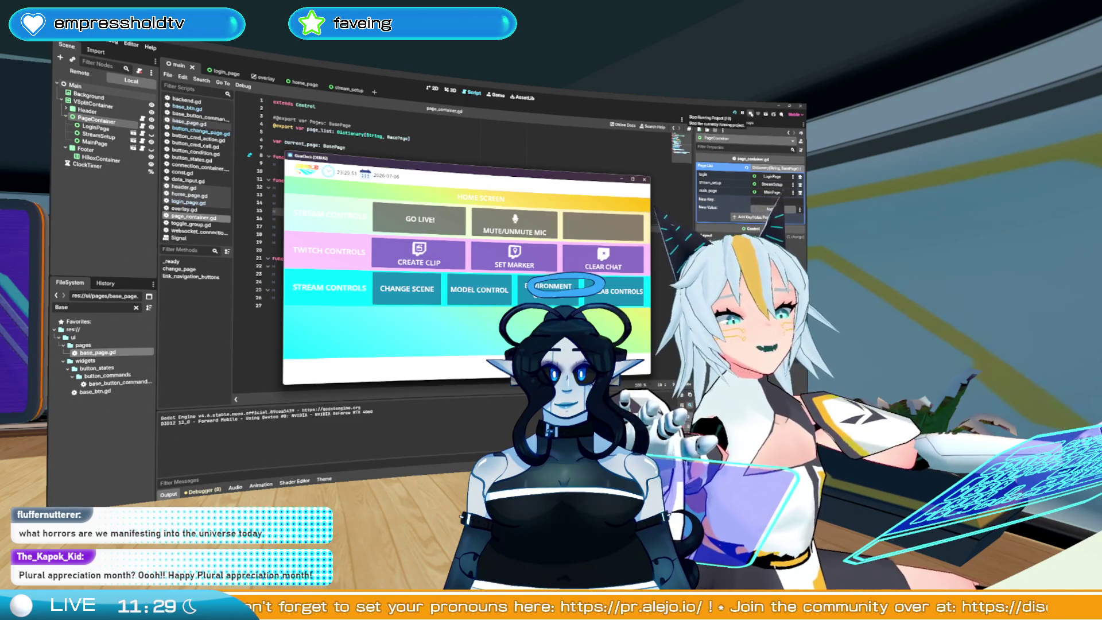
pyautogui.click(750, 113)
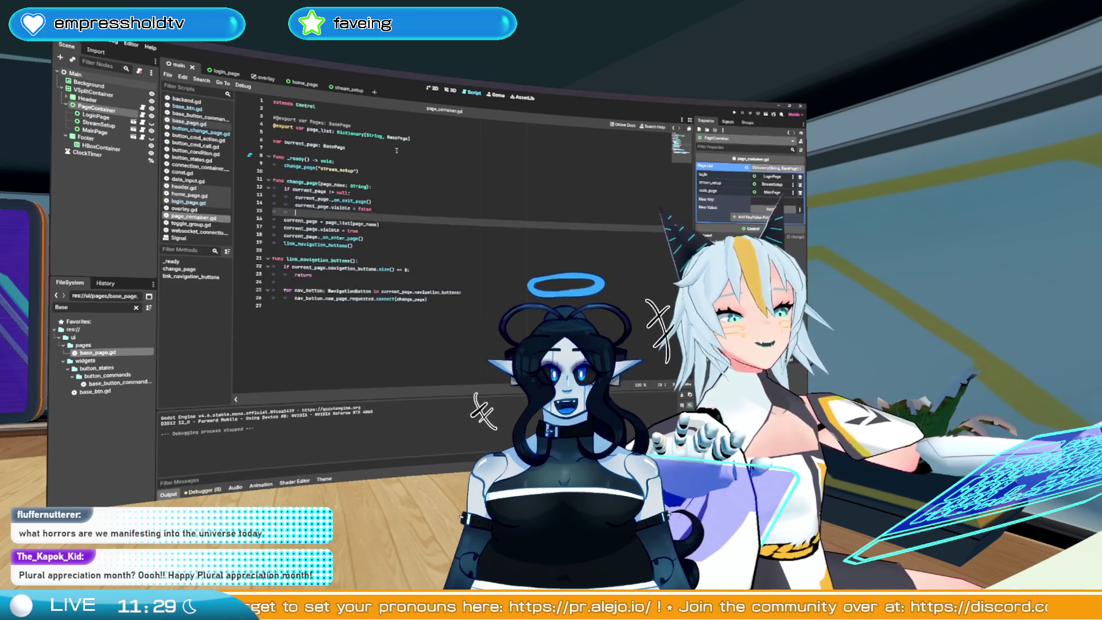
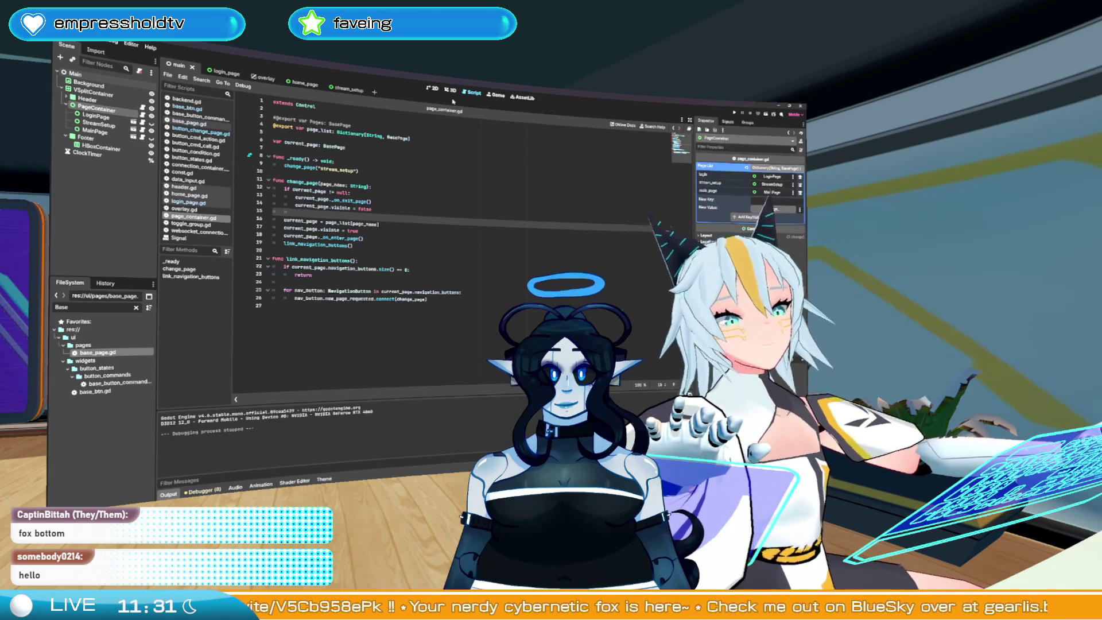
# - Test-run the project, stop it, then click through lines 10 and 5 of the script
pyautogui.click(734, 113)
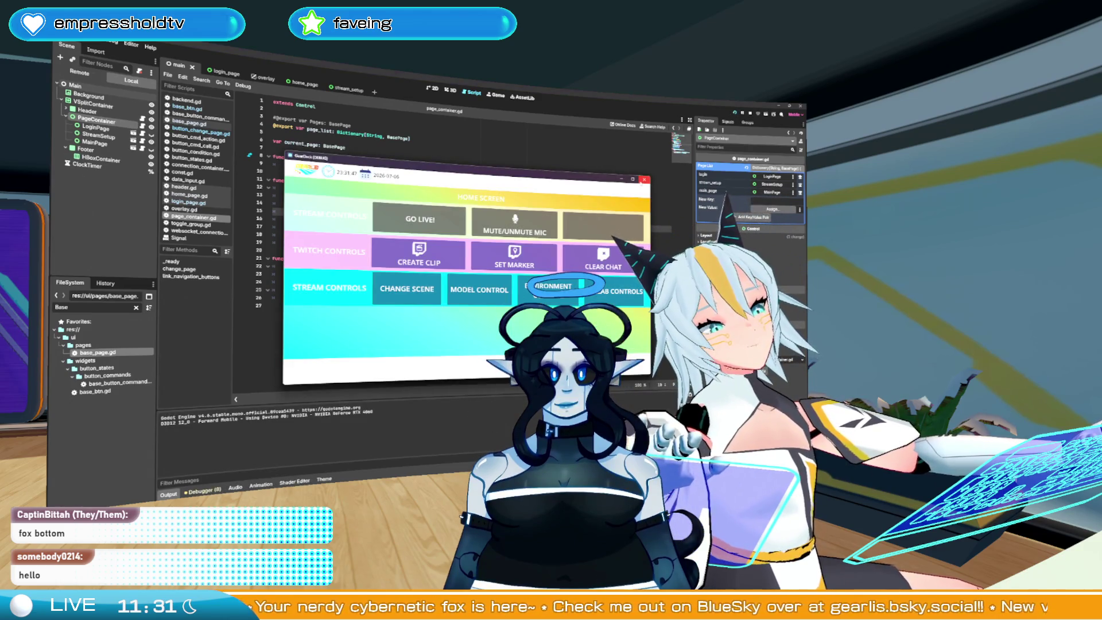
pyautogui.click(645, 180)
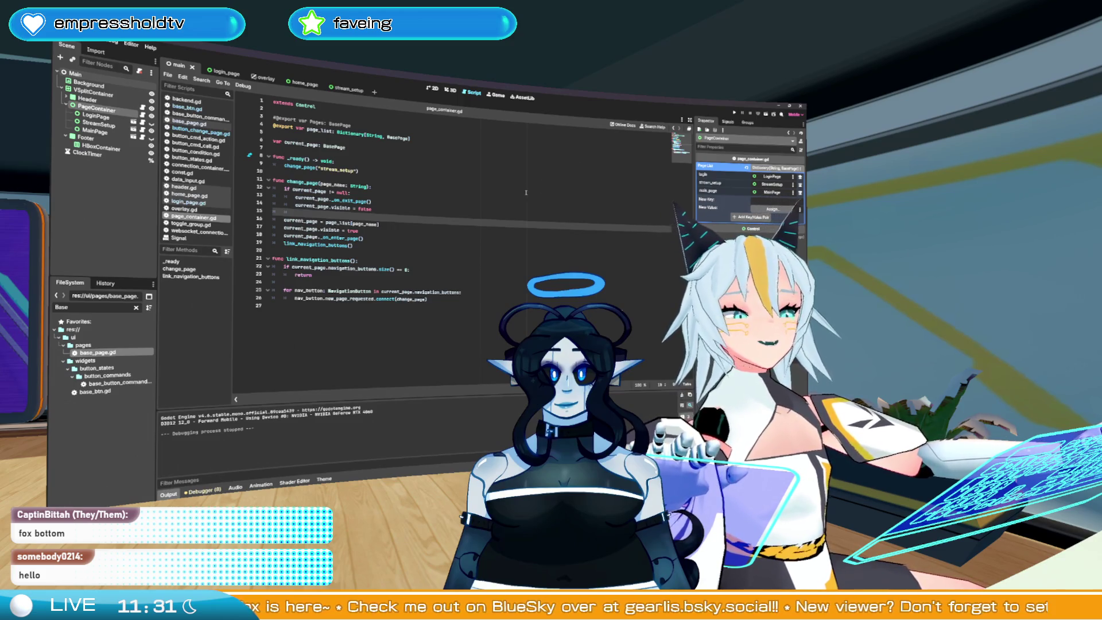
pyautogui.click(524, 173)
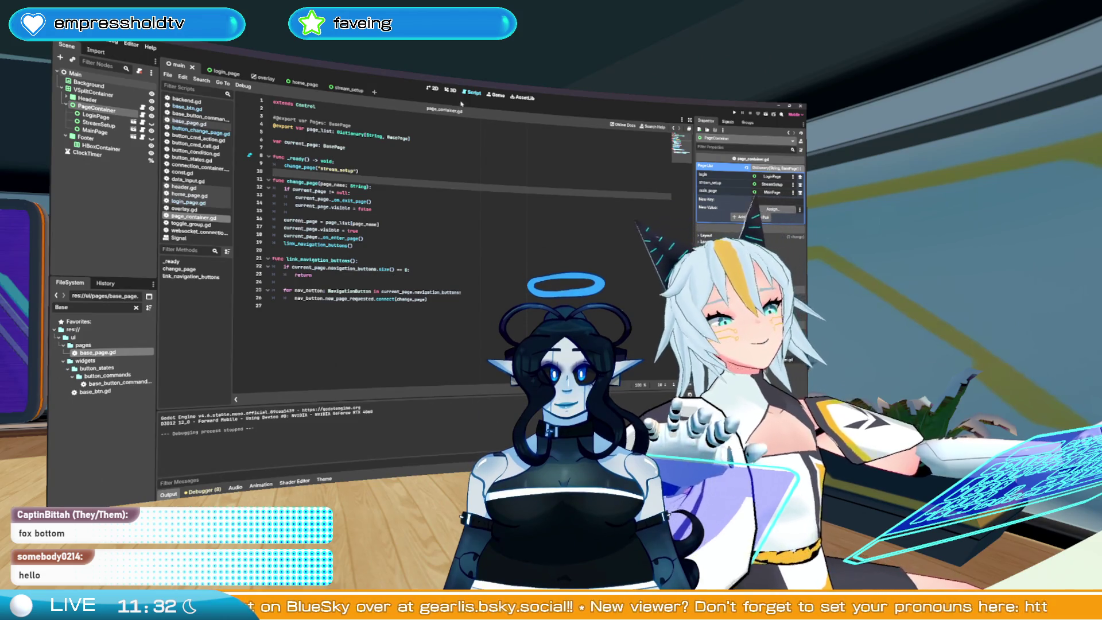
pyautogui.click(453, 175)
pyautogui.click(426, 145)
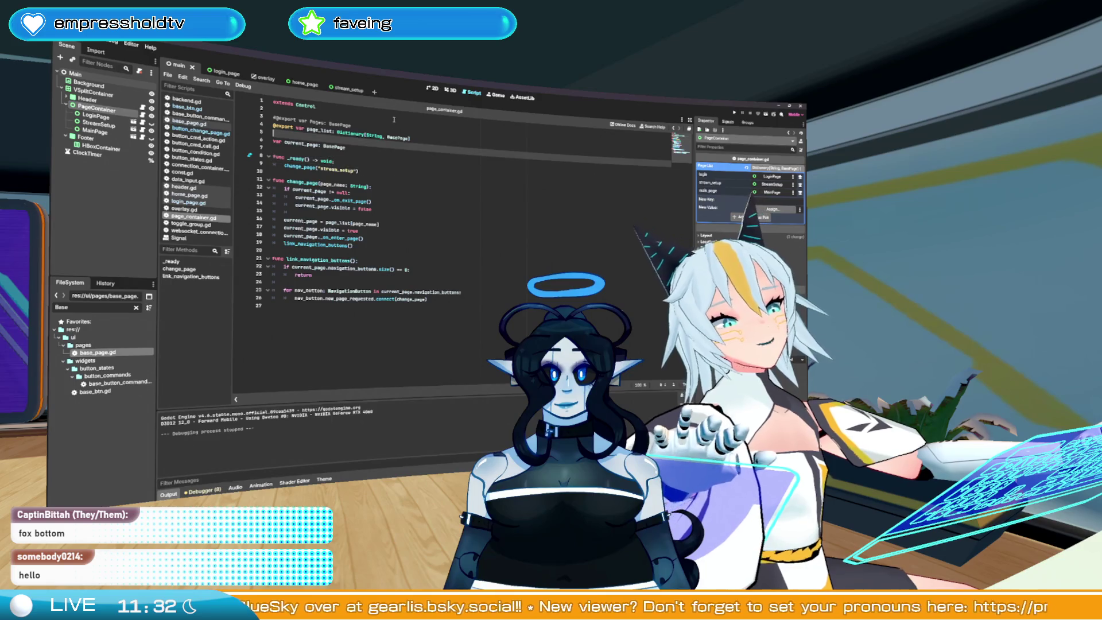
# - Switch to the 2D view and go through the stream_setup, main and login_page scene tabs
pyautogui.click(431, 88)
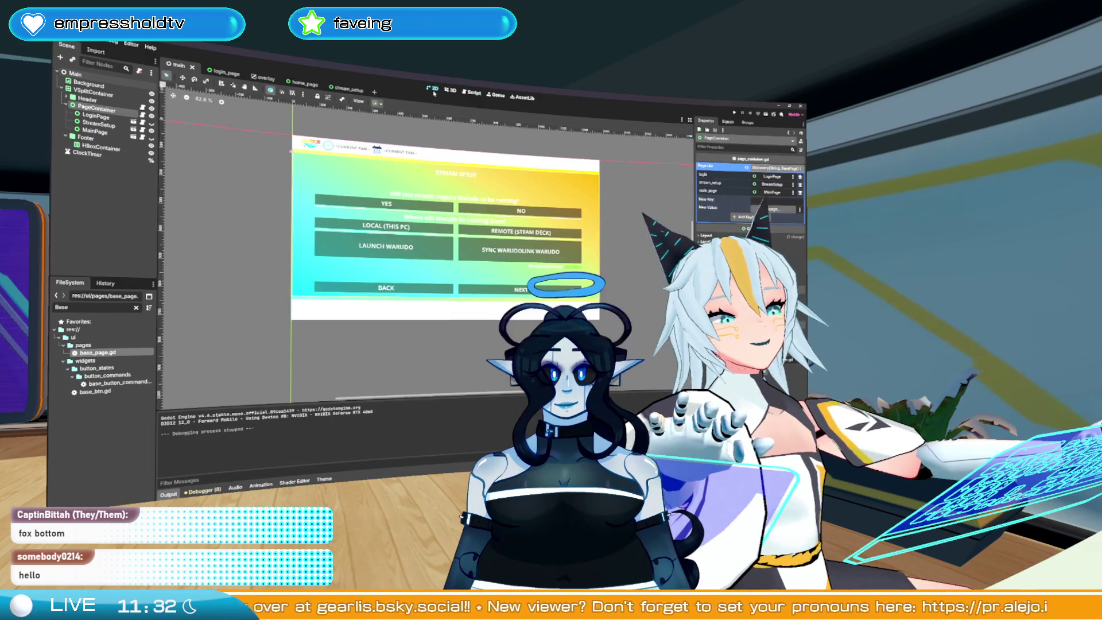
pyautogui.click(255, 158)
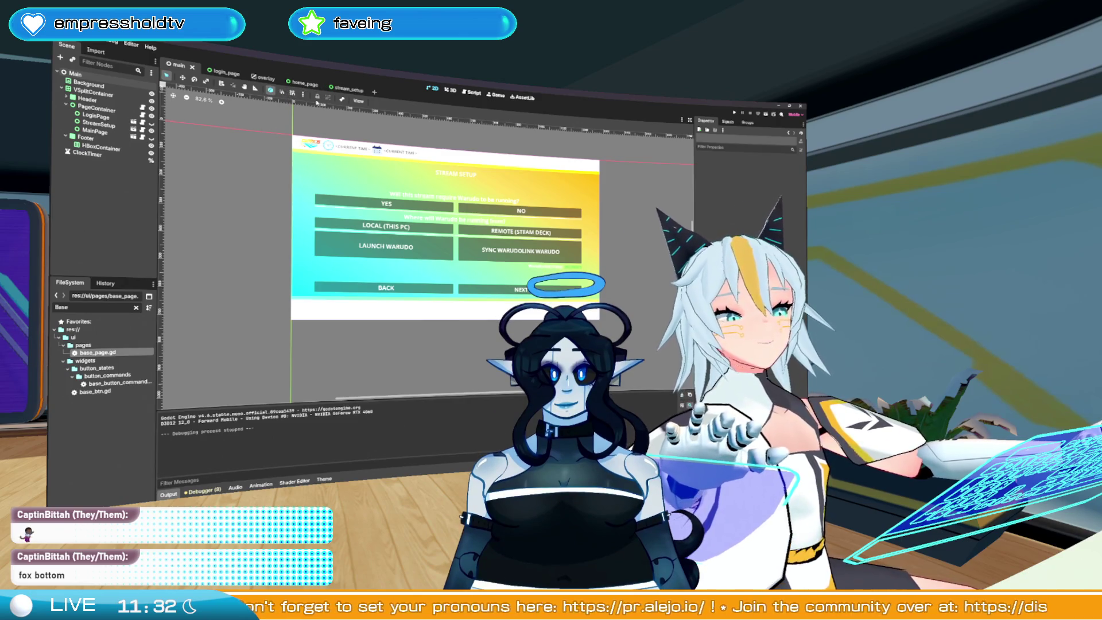
pyautogui.click(343, 87)
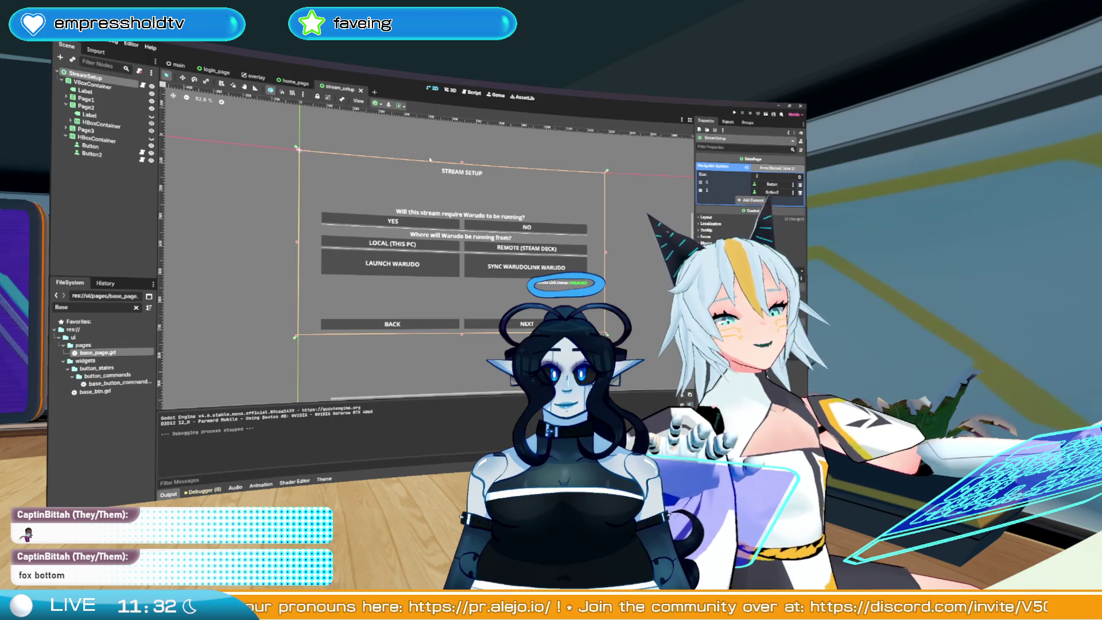
pyautogui.click(176, 64)
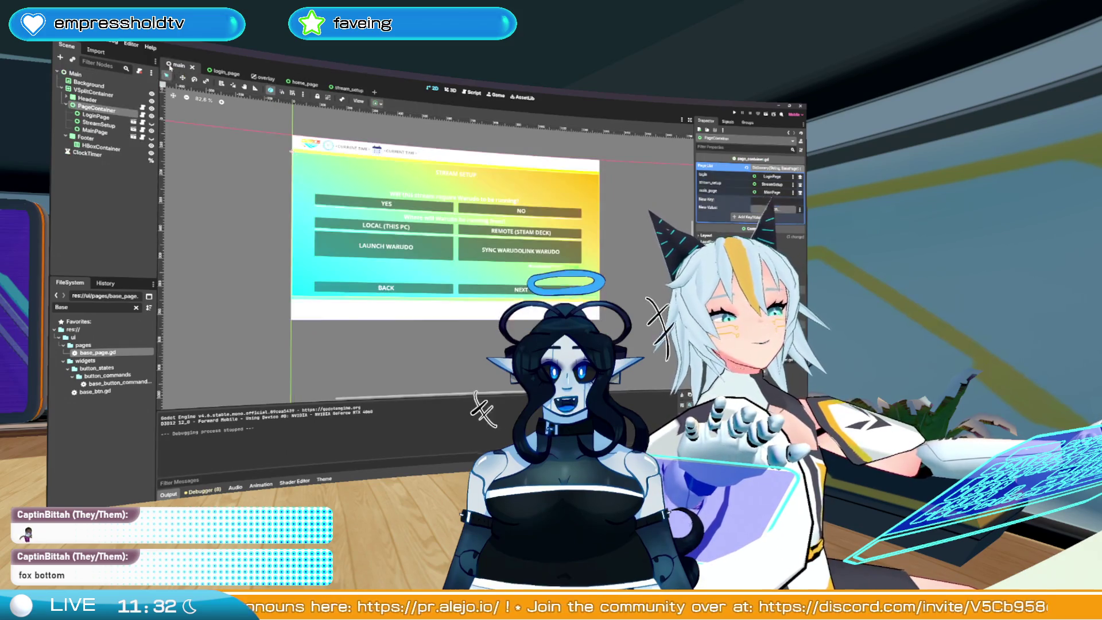
pyautogui.click(221, 72)
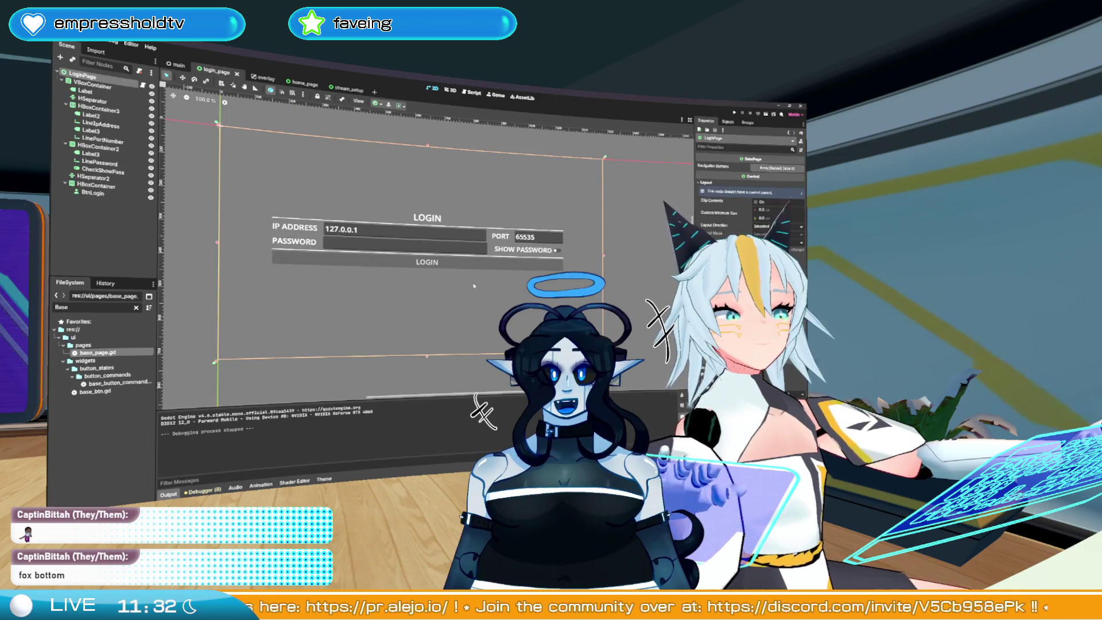
# - Select BtnLogin, open login_page.gd, and inspect check_submittable on line 25 and line 21
pyautogui.click(457, 265)
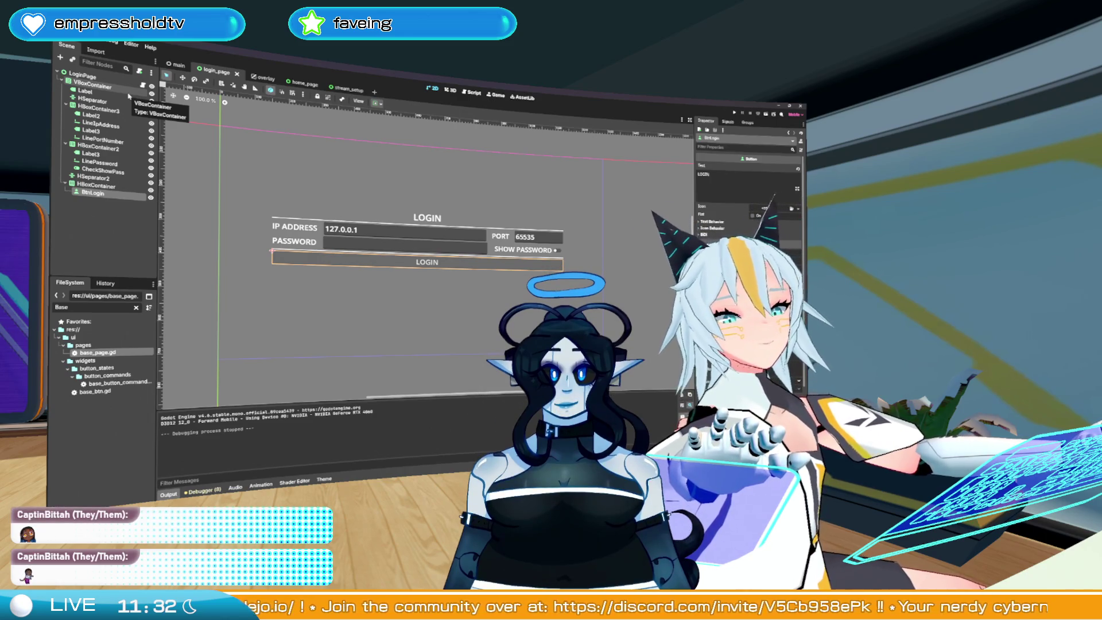
pyautogui.click(143, 85)
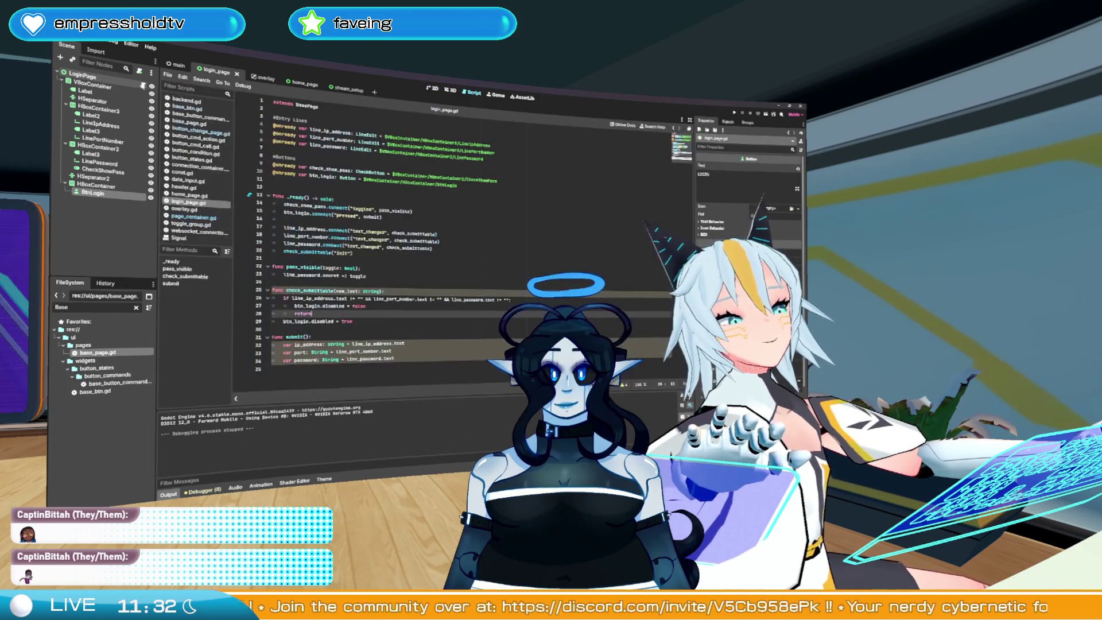
pyautogui.click(482, 294)
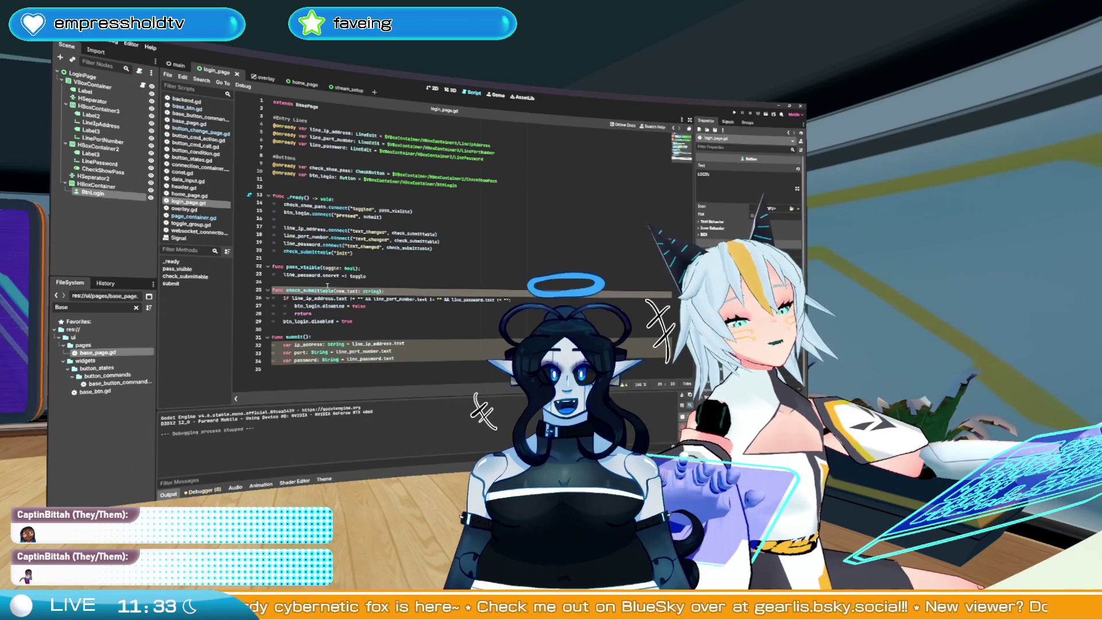
pyautogui.moveTo(329, 279)
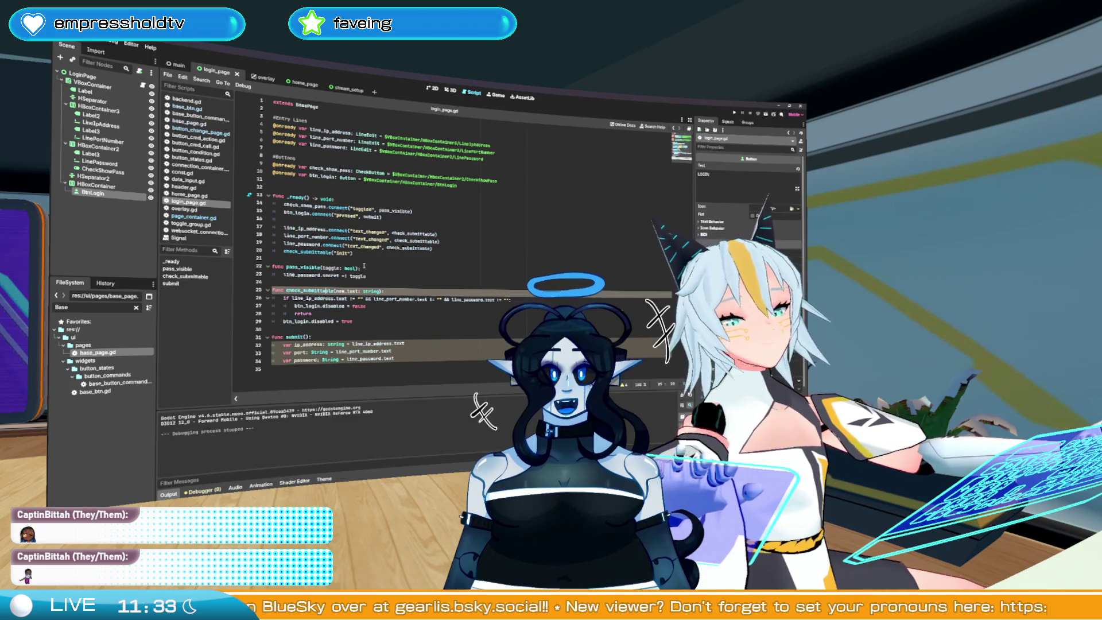
pyautogui.click(360, 259)
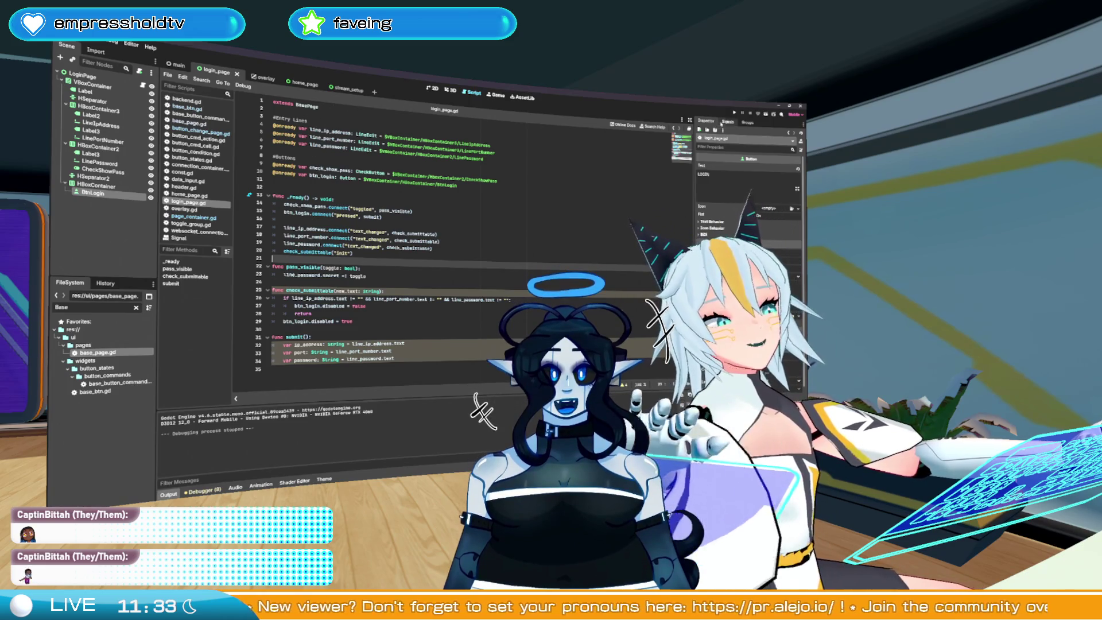
# - In the Node > Signals tab, check LoginPage and VBoxContainer, then select BtnLogin in 2D
pyautogui.click(728, 123)
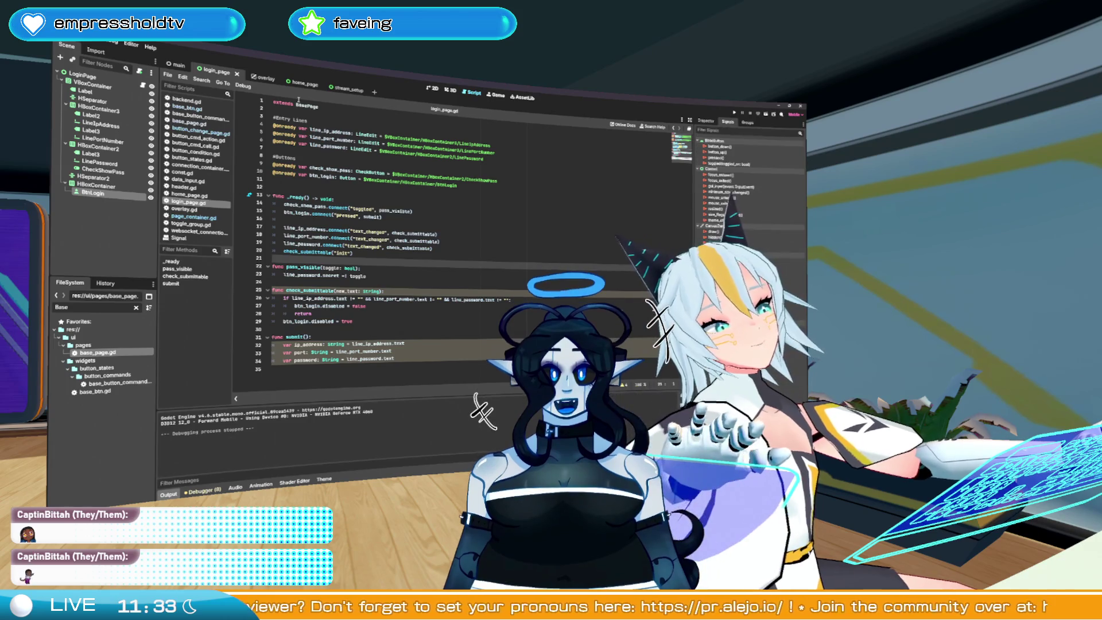
pyautogui.click(126, 82)
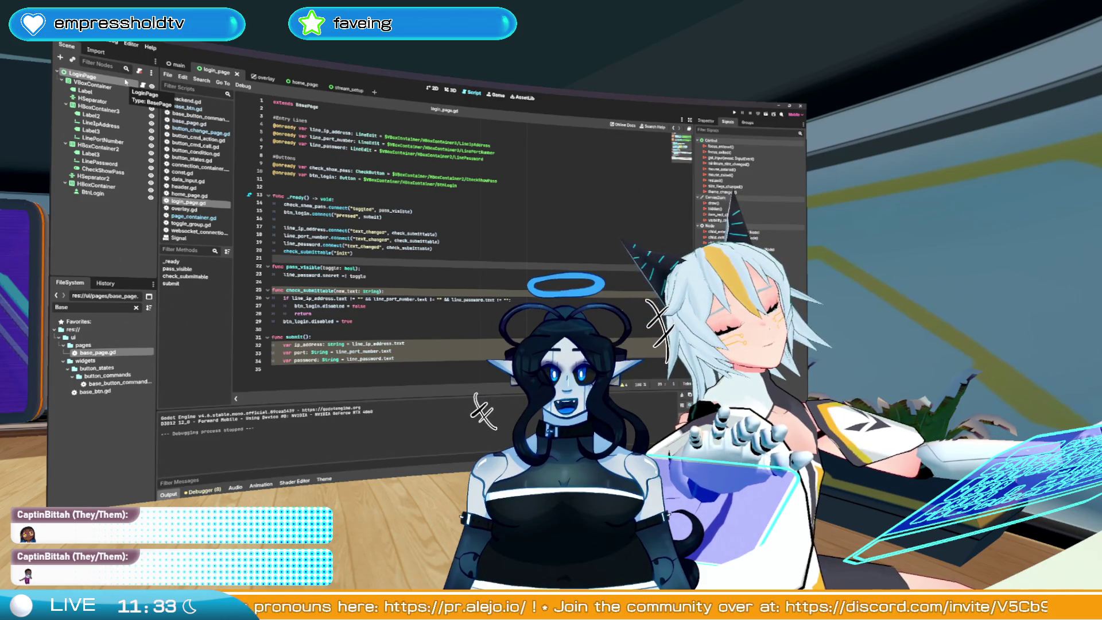
pyautogui.click(111, 85)
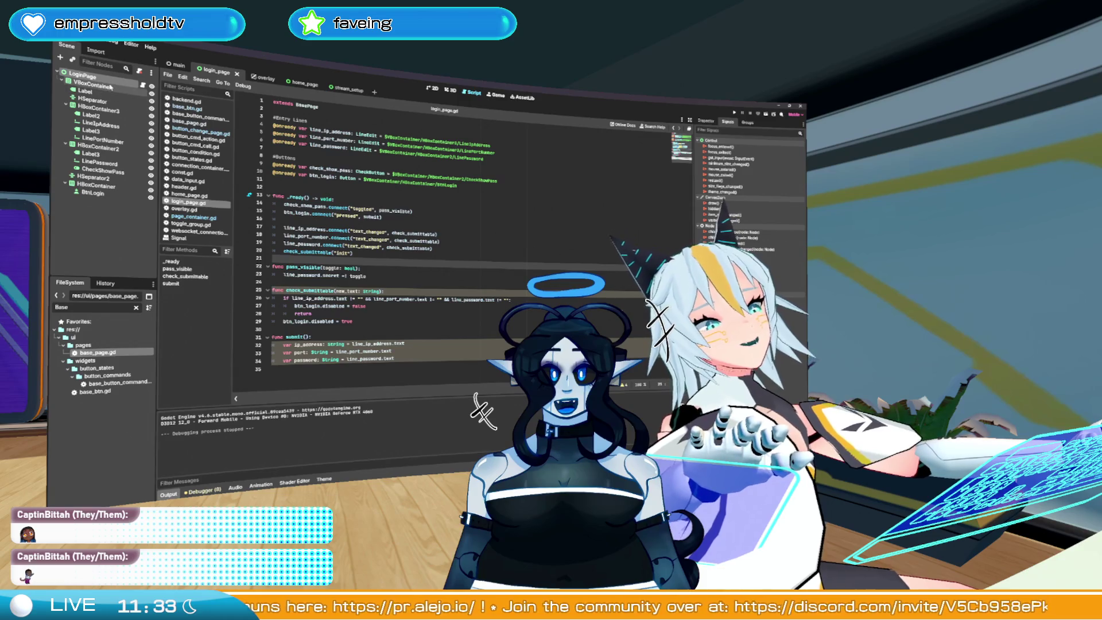
pyautogui.click(112, 84)
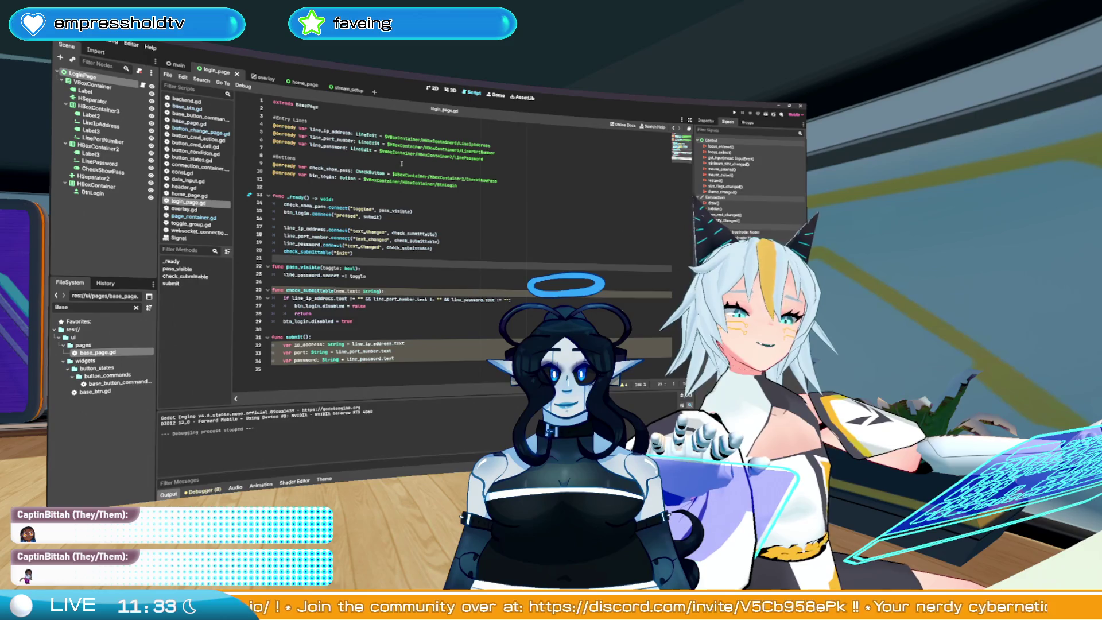
pyautogui.click(432, 89)
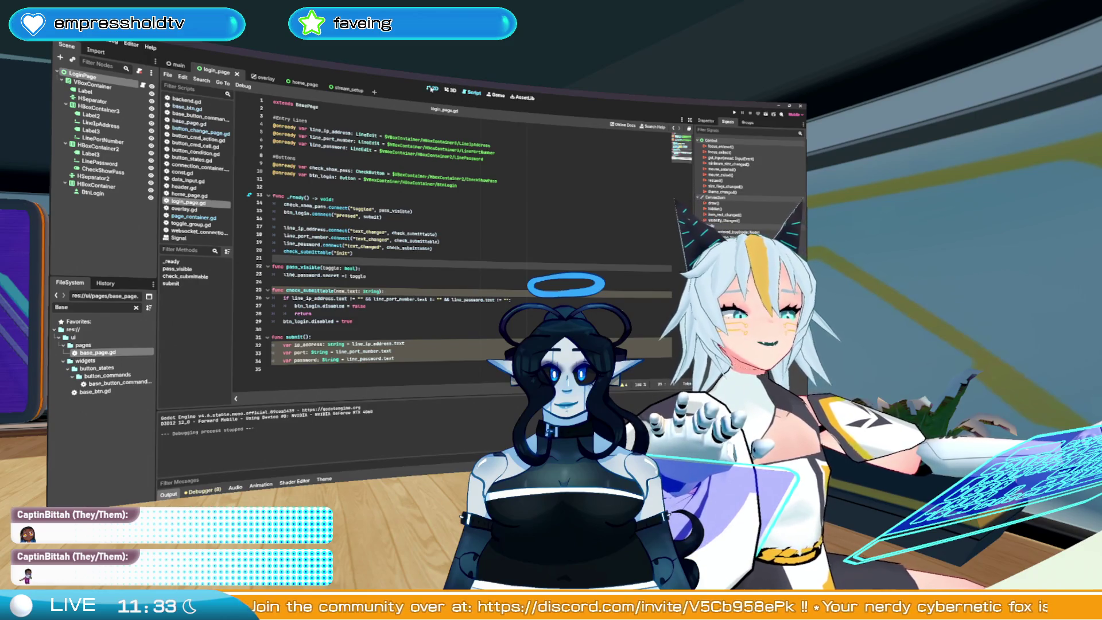
pyautogui.click(315, 262)
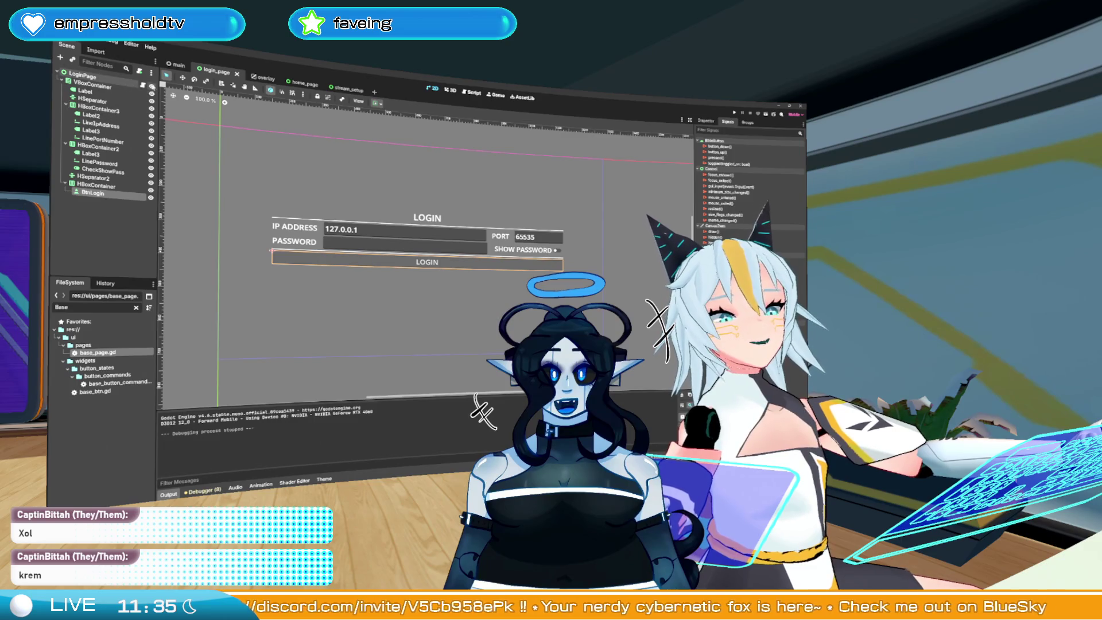
# - Reopen login_page.gd and place the caret on line 20's check_submittable call
pyautogui.click(143, 84)
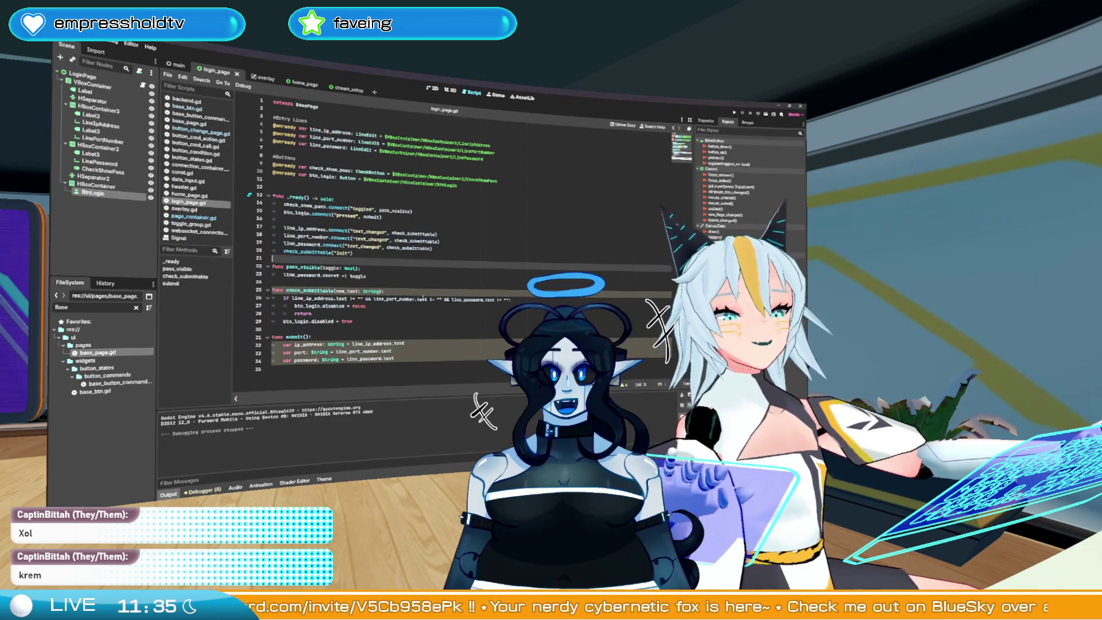
pyautogui.click(315, 253)
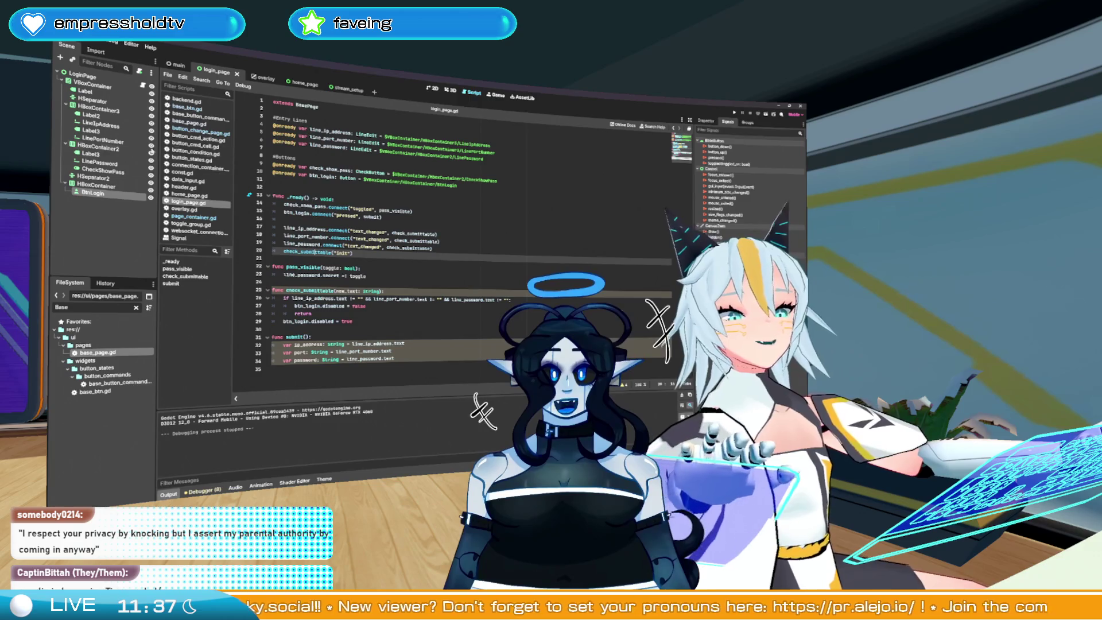
pyautogui.moveTo(296, 253)
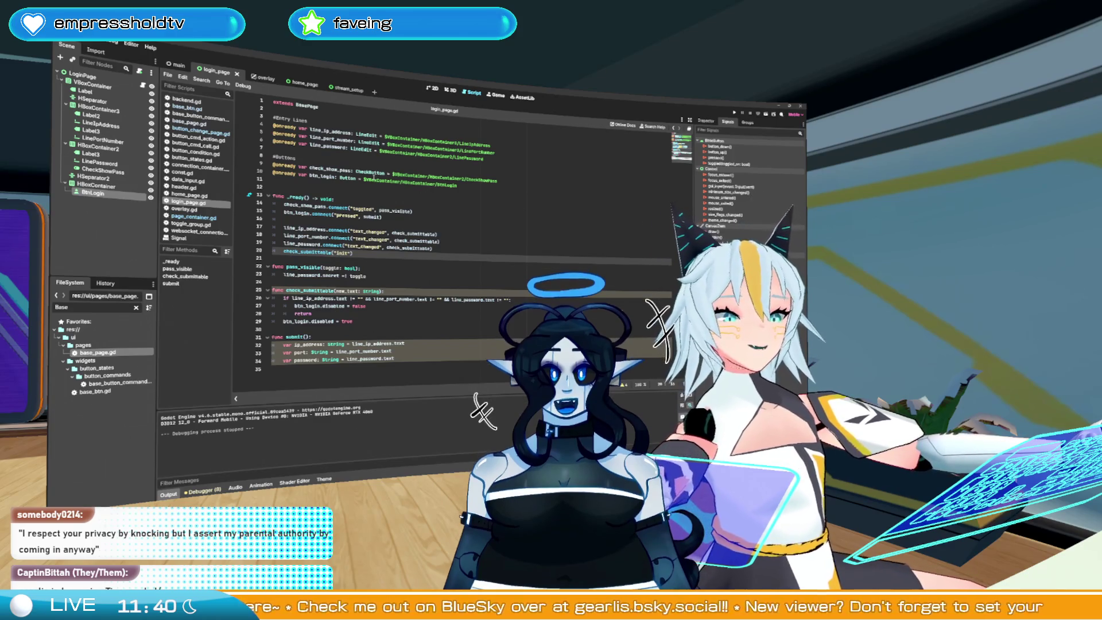
pyautogui.moveTo(376, 179)
pyautogui.click(376, 250)
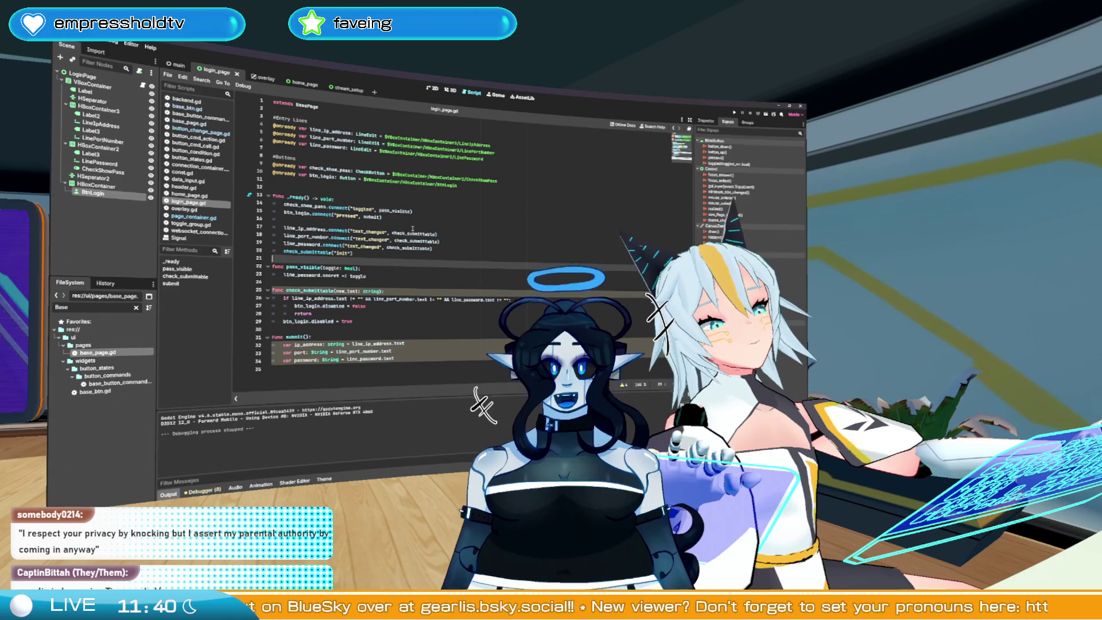
pyautogui.moveTo(340, 245)
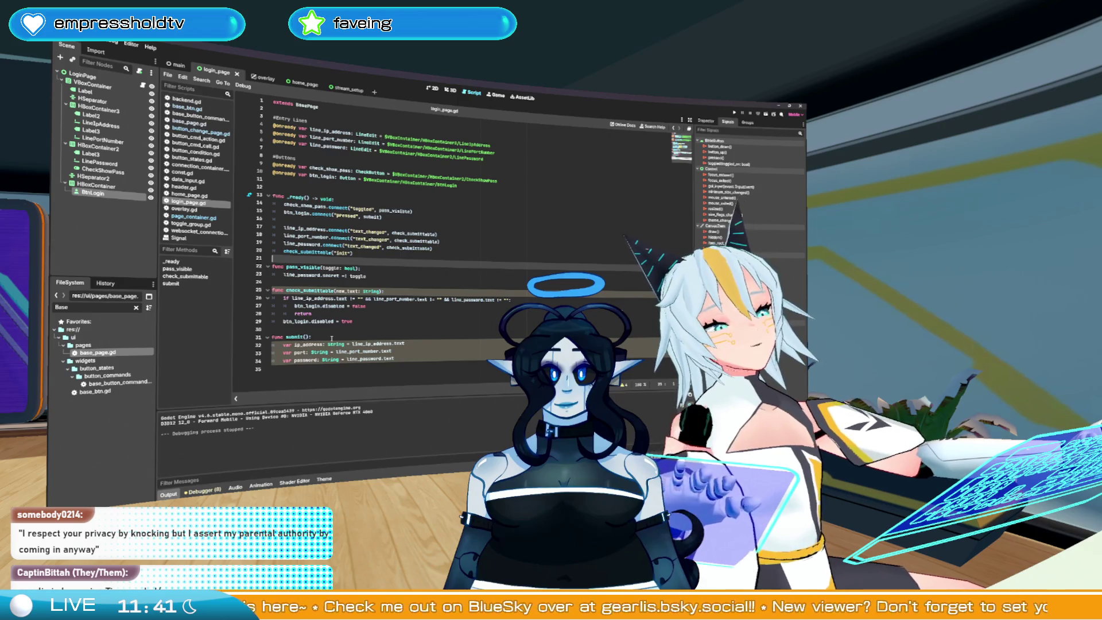
pyautogui.click(414, 359)
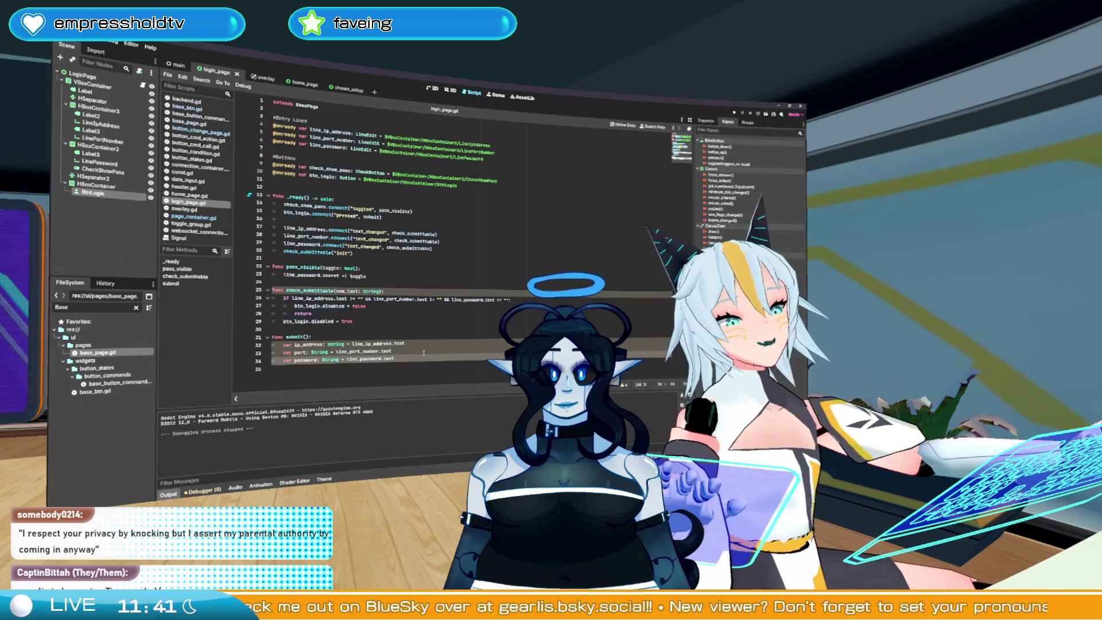
# - Add a blank line in submit() and switch to the backend.gd script
pyautogui.press('Return')
pyautogui.press('Return')
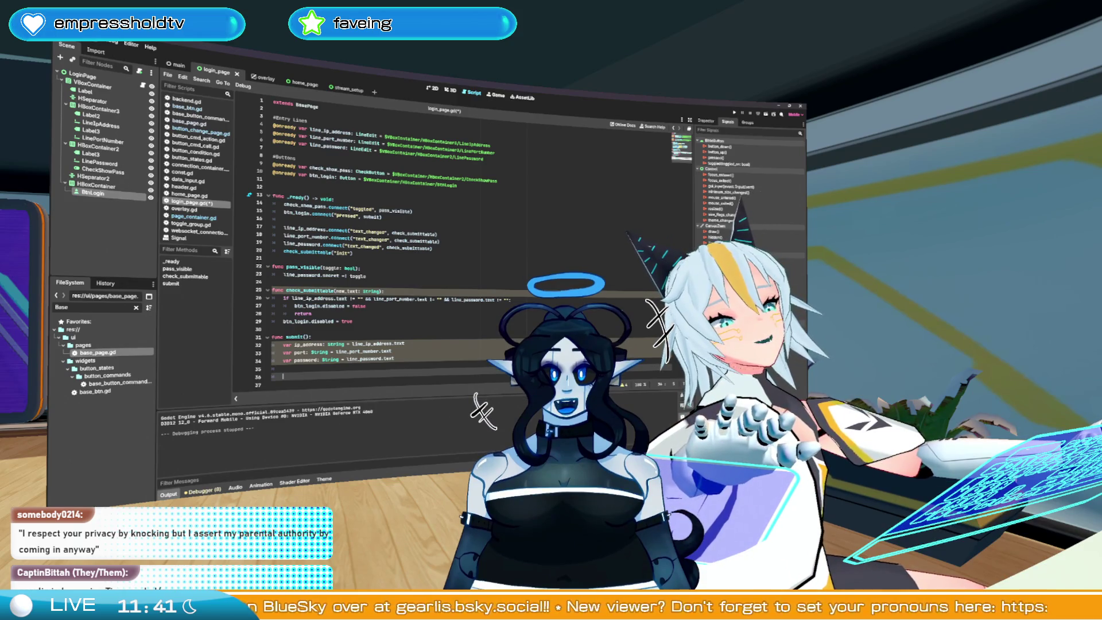
pyautogui.click(186, 100)
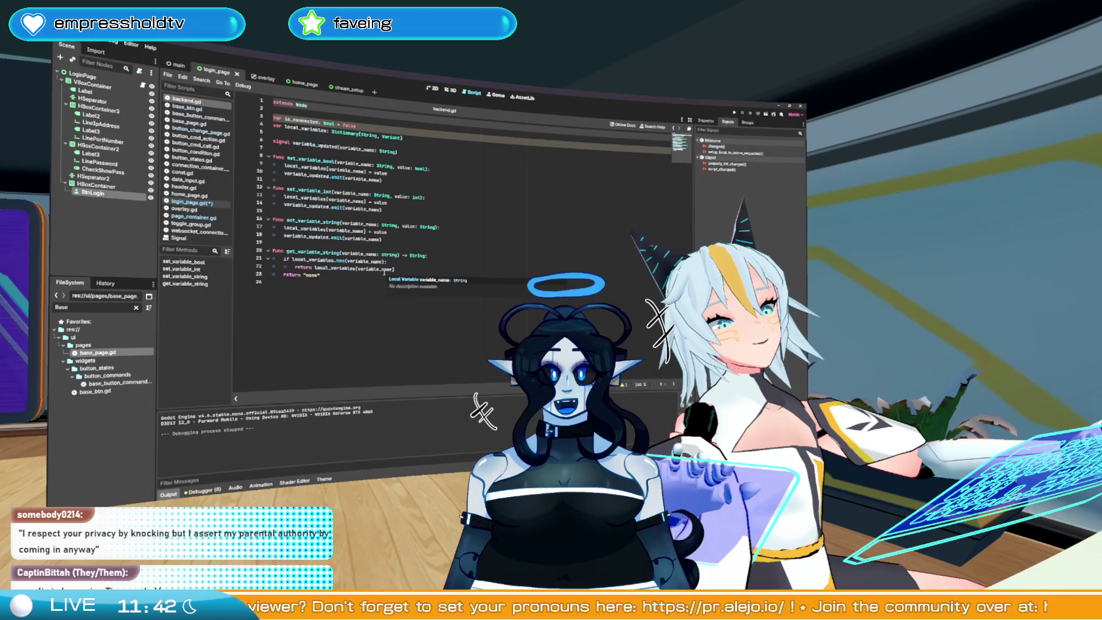
# - Make blank lines at line 7 below the variables_updated signal for a new function
pyautogui.click(424, 270)
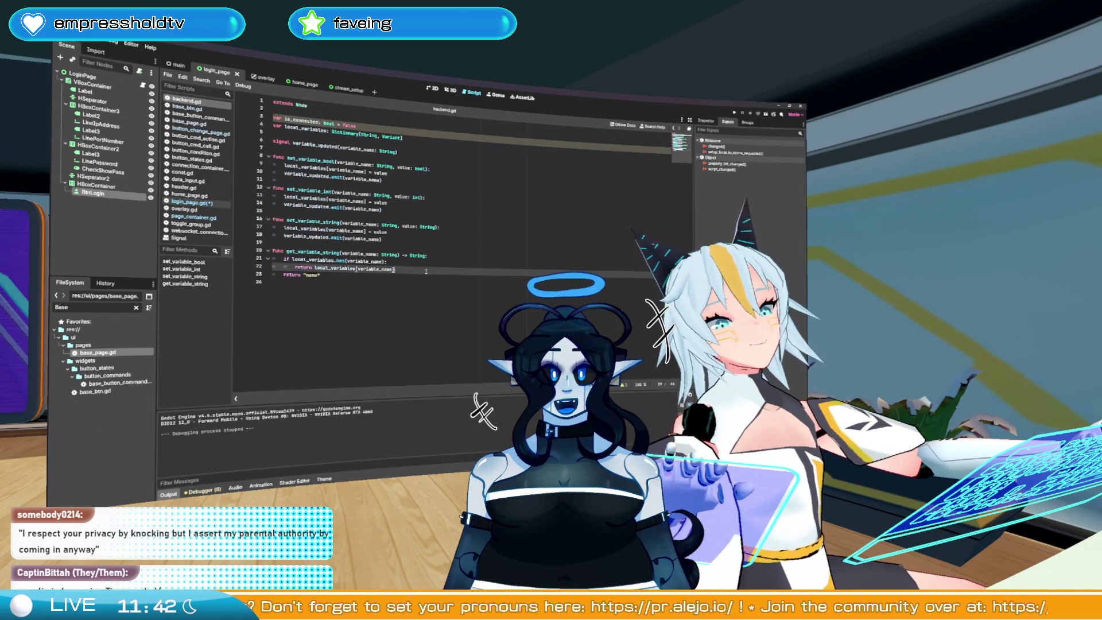
pyautogui.click(400, 280)
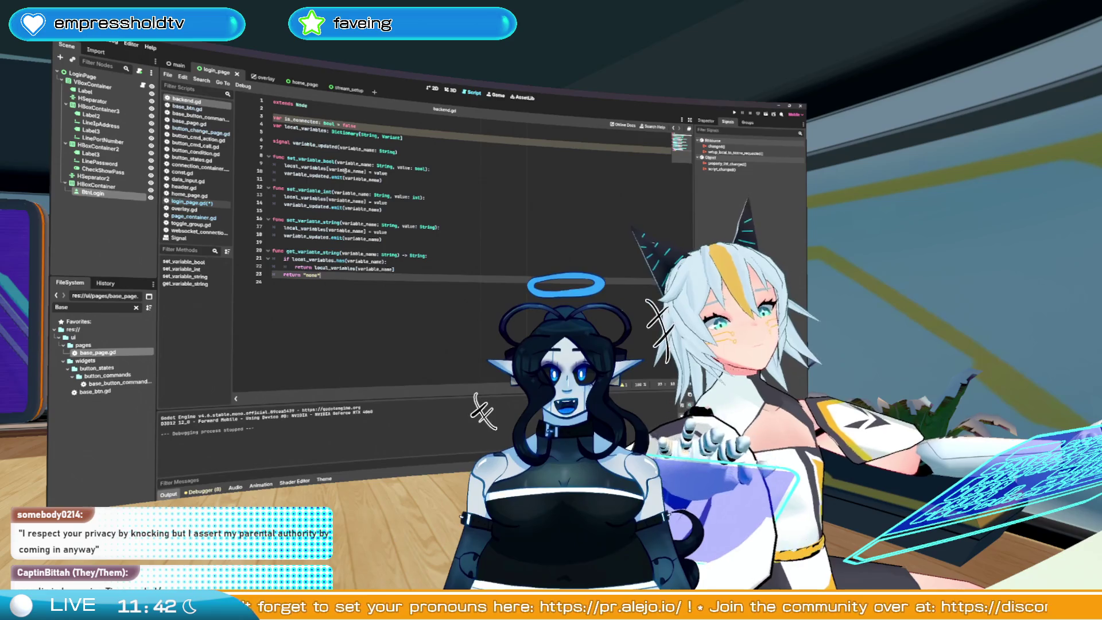
pyautogui.click(349, 154)
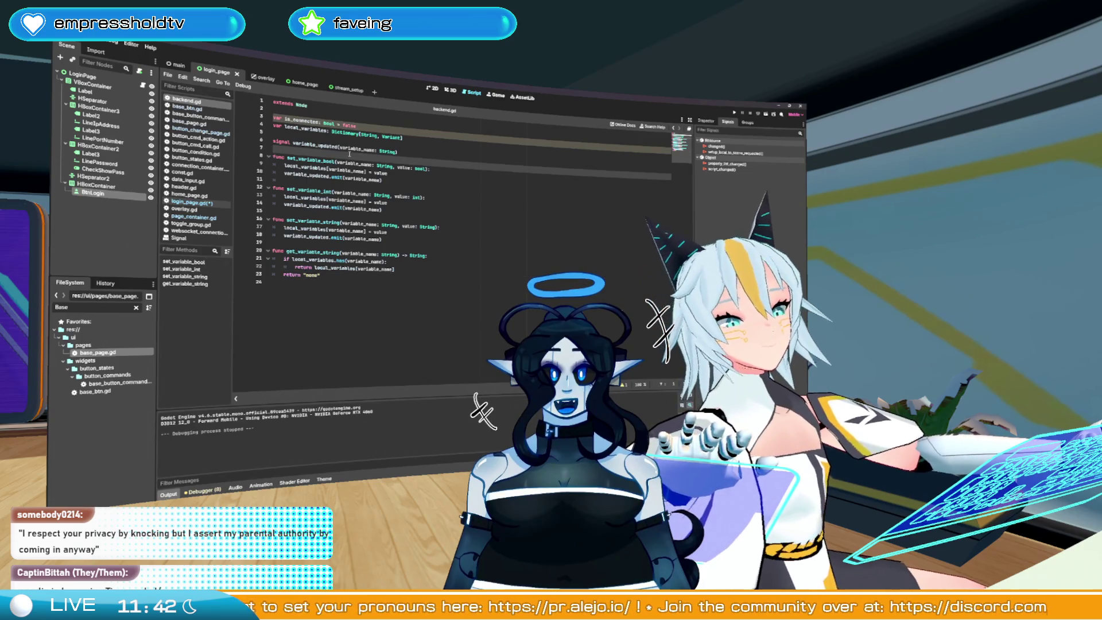
pyautogui.press('Return')
pyautogui.press('Return')
pyautogui.press('Up')
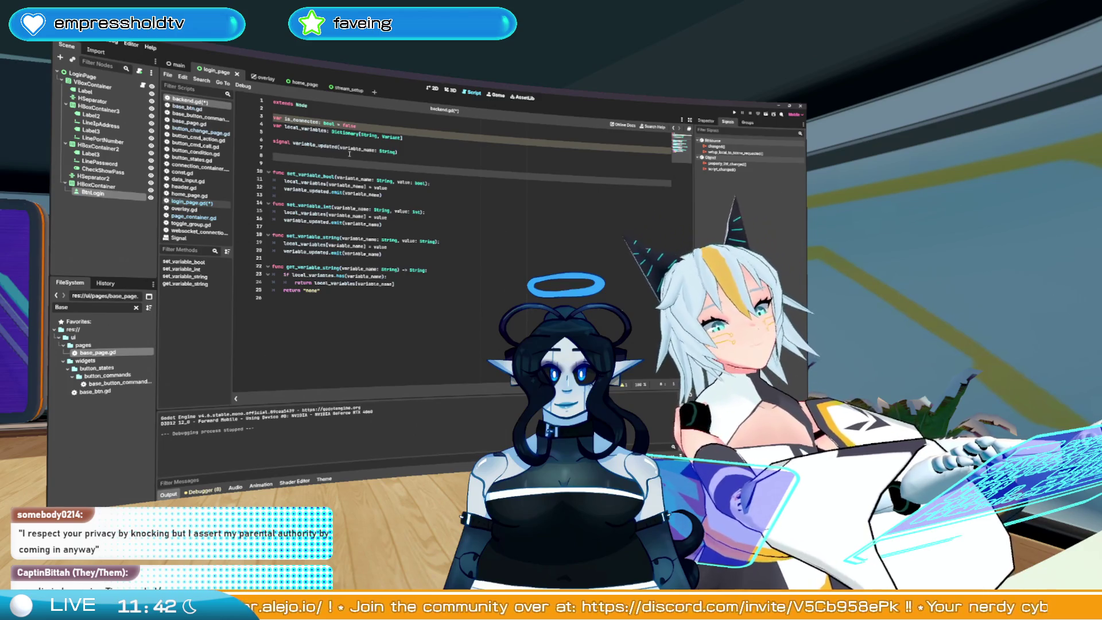
# - Declare 'func connection()' instead of attempt_connect, save, and return to login_page.gd
pyautogui.write('func')
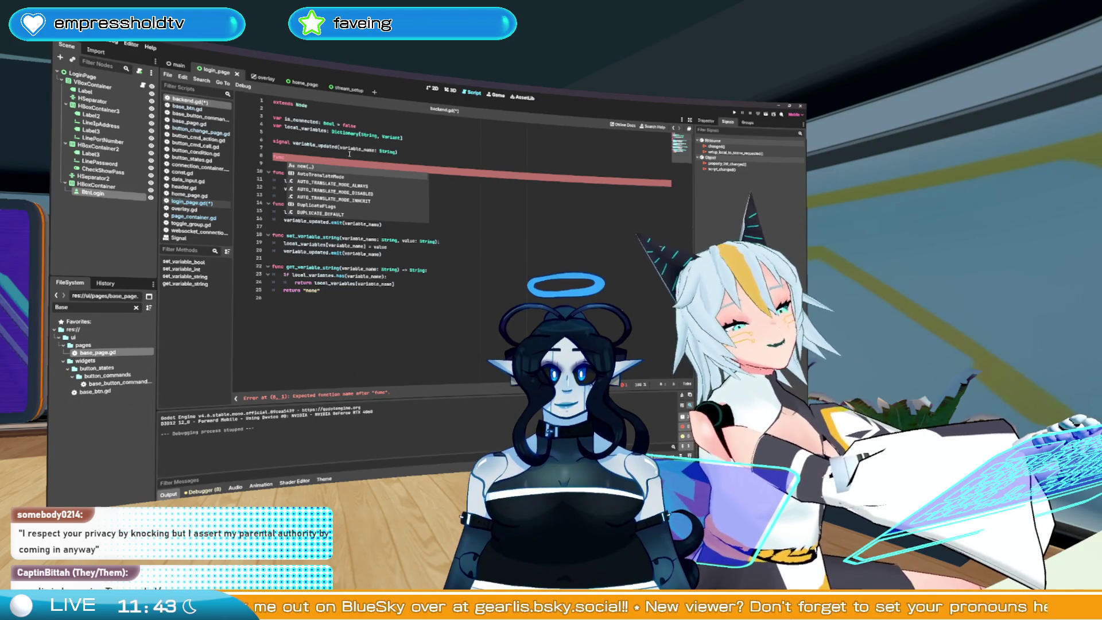
pyautogui.write('a')
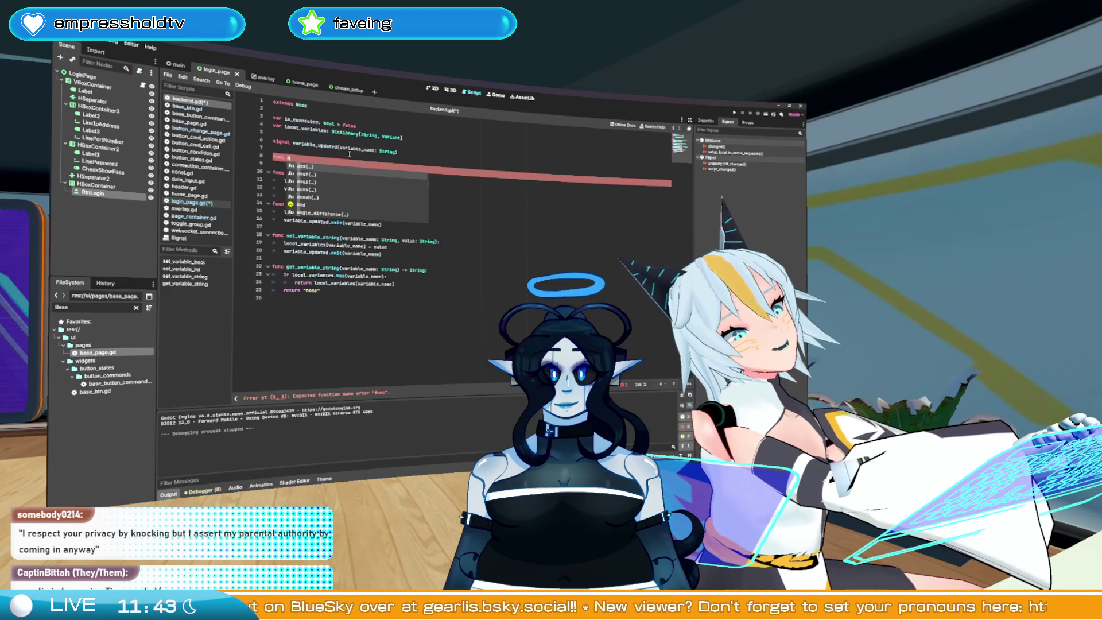
pyautogui.write('ttempt_connect')
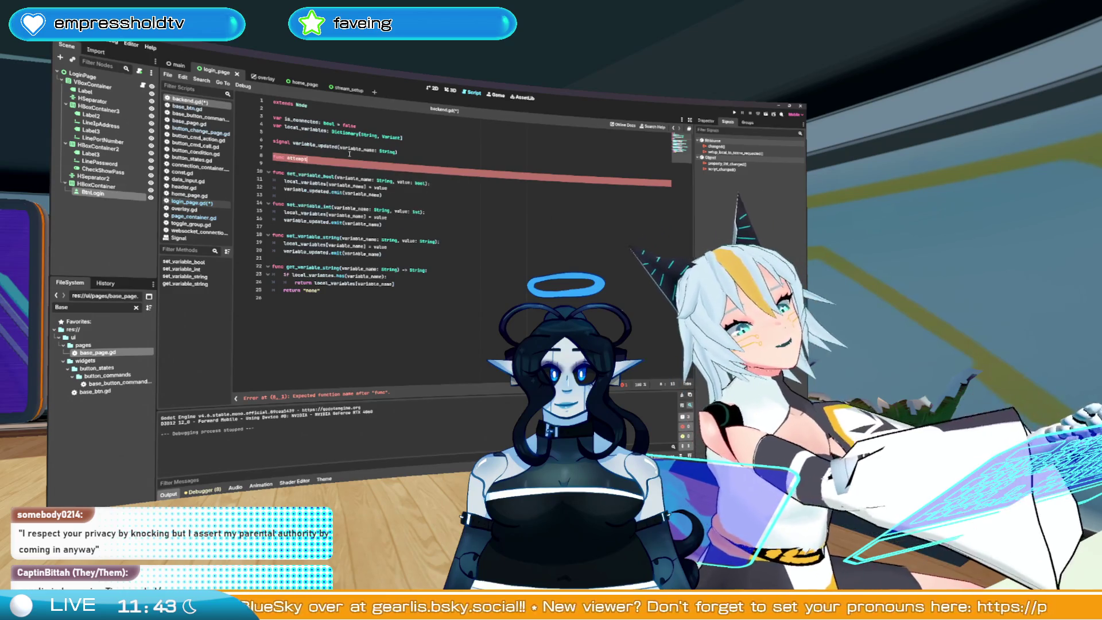
pyautogui.hotkey('ctrl', 'BackSpace')
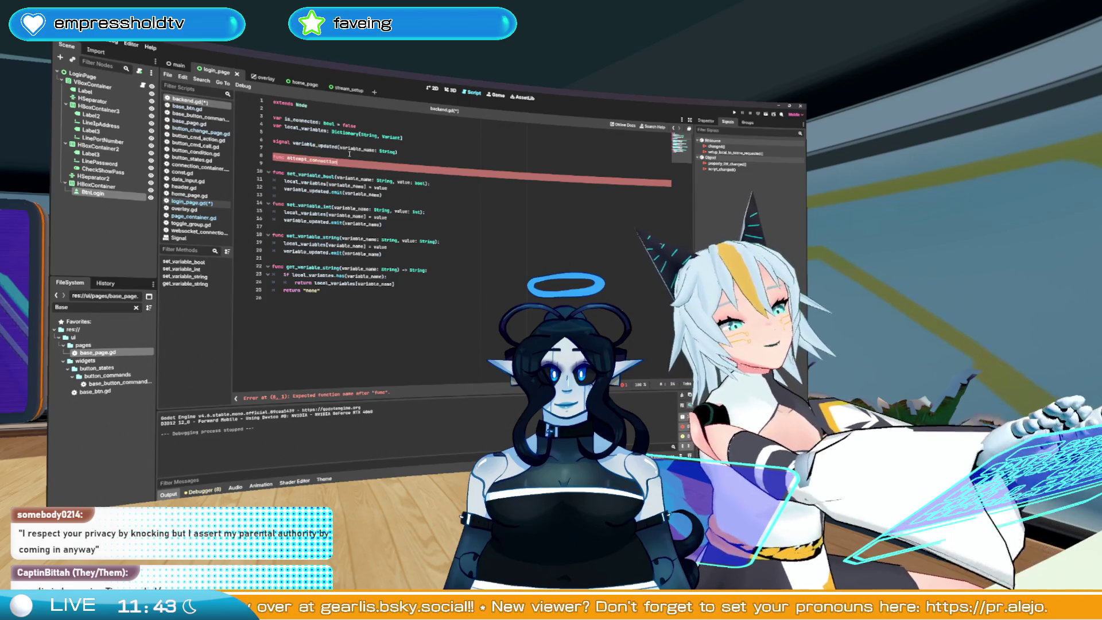
pyautogui.write('connectio')
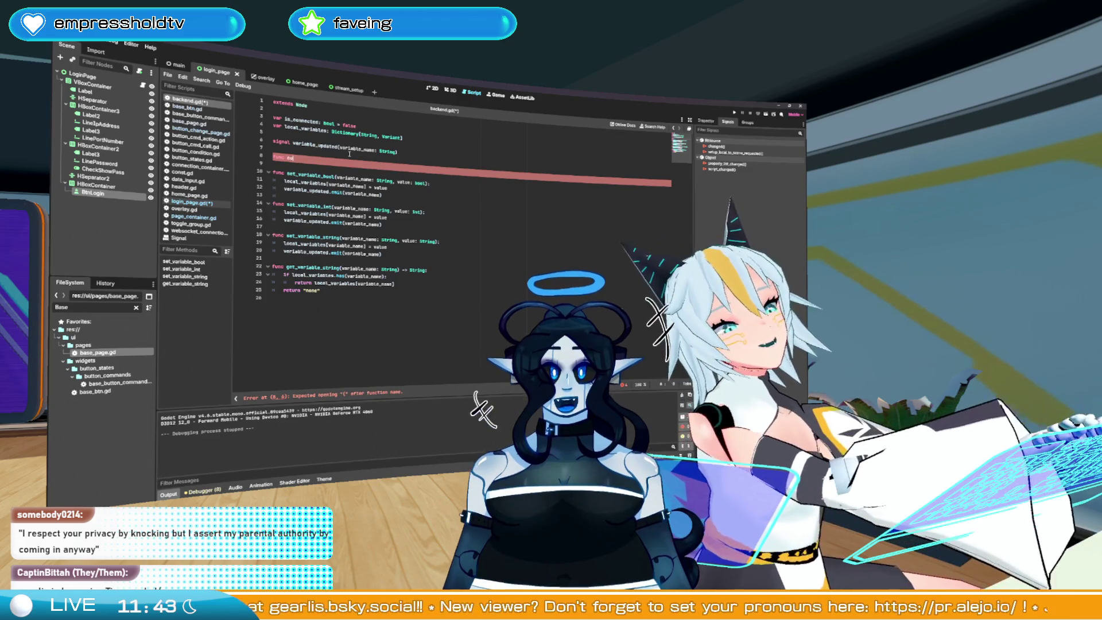
pyautogui.write('n()')
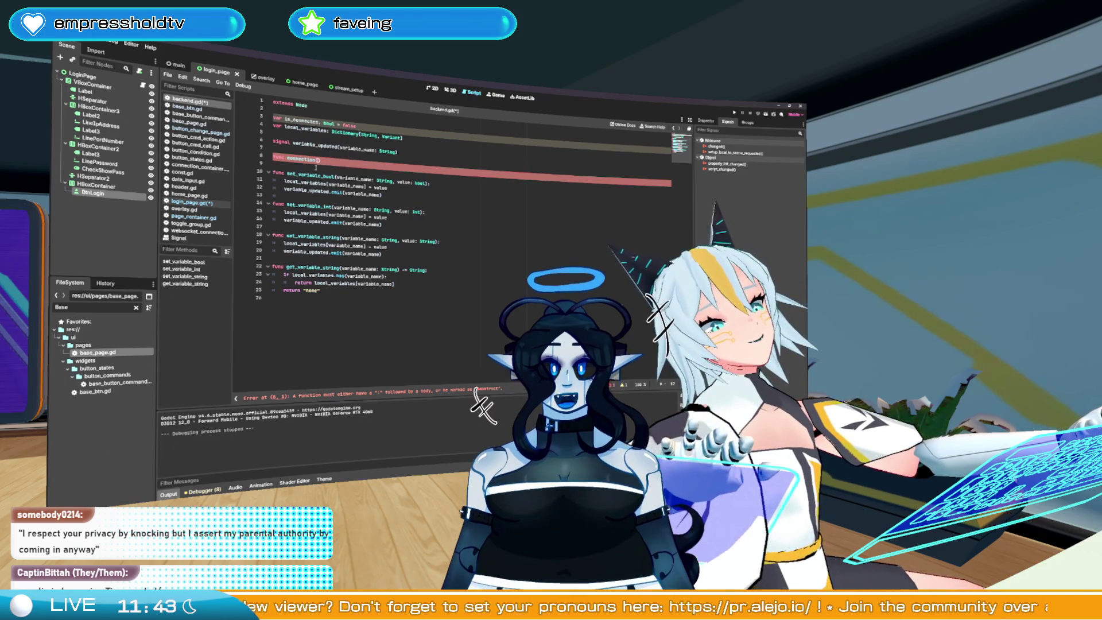
pyautogui.hotkey('ctrl', 's')
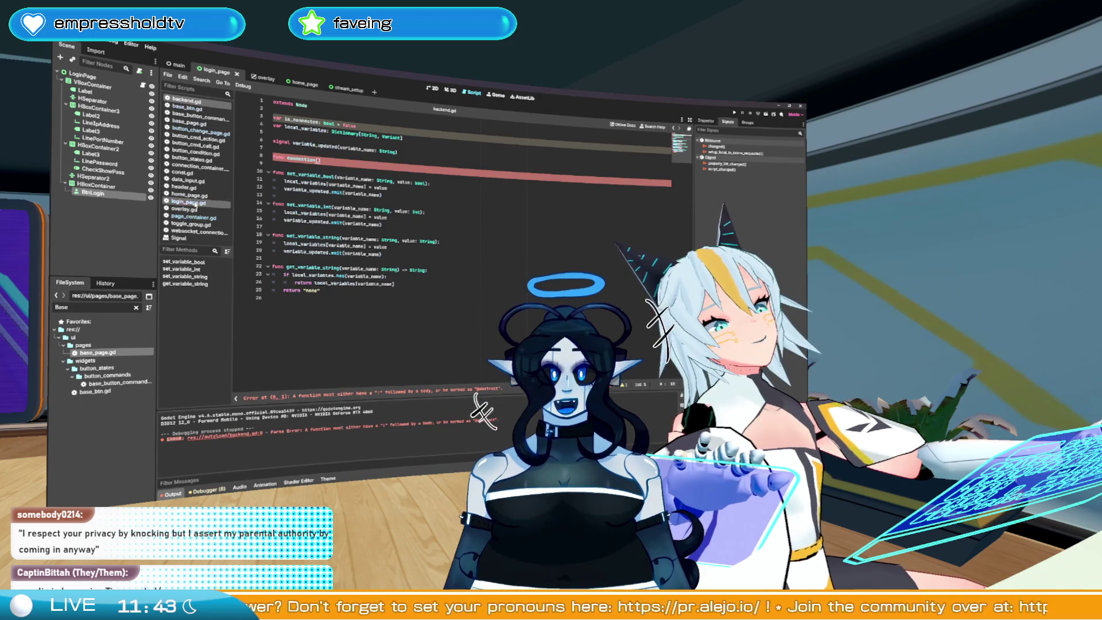
pyautogui.click(187, 202)
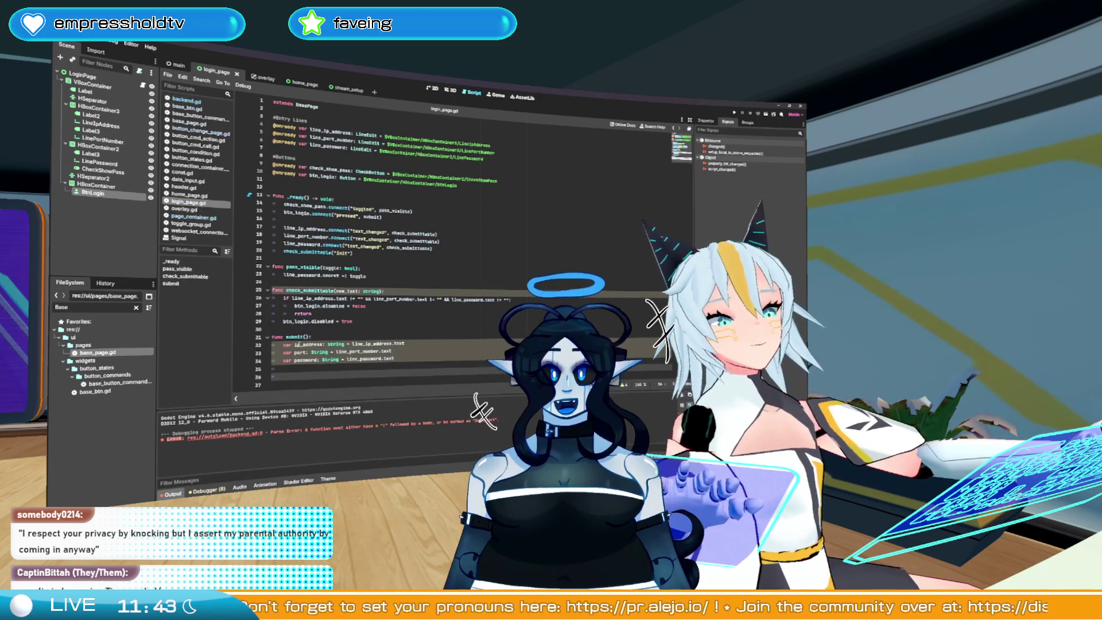
# - Paste submit()'s ip_address, port and password lines into connection() and add those three parameters
pyautogui.moveTo(294, 344); pyautogui.dragTo(355, 365)
pyautogui.hotkey('ctrl', 'c')
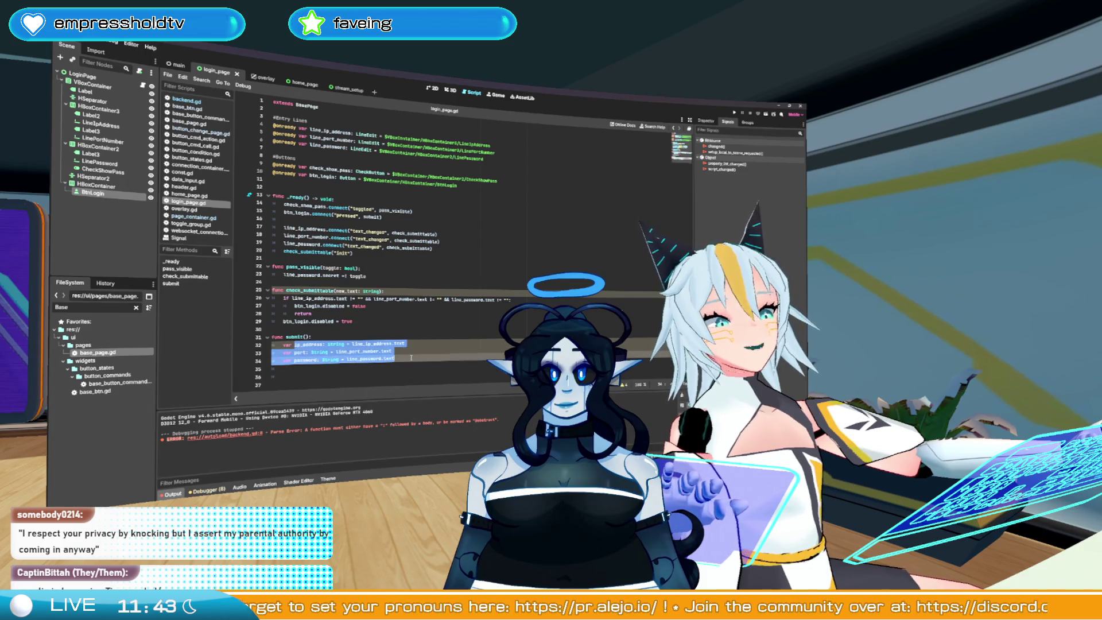
pyautogui.click(187, 101)
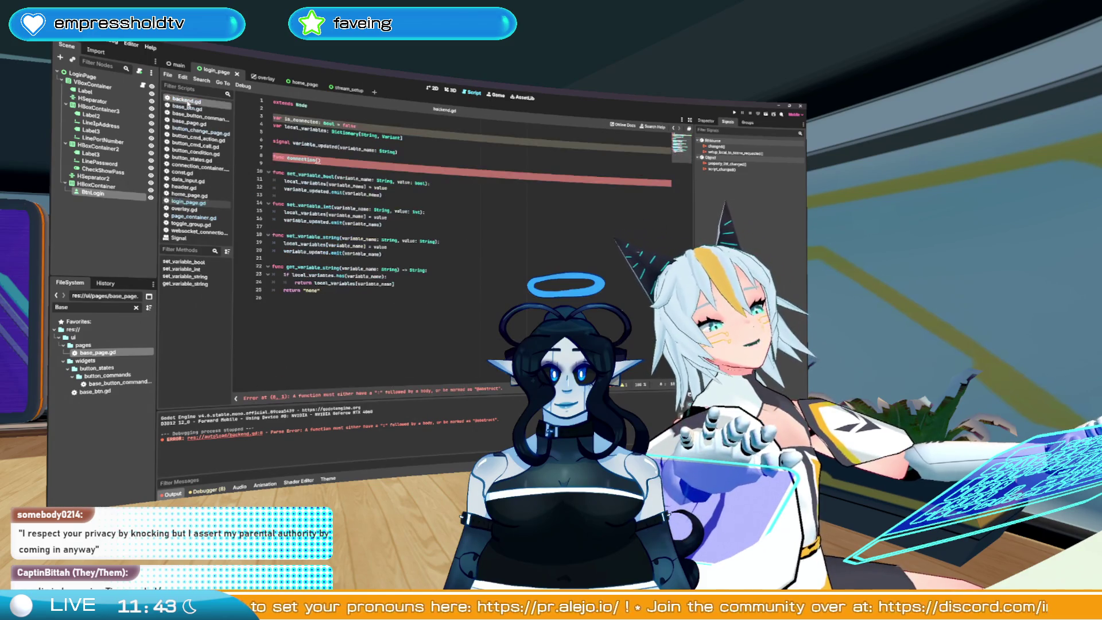
pyautogui.click(360, 165)
pyautogui.write(':')
pyautogui.press('Return')
pyautogui.hotkey('ctrl', 'v')
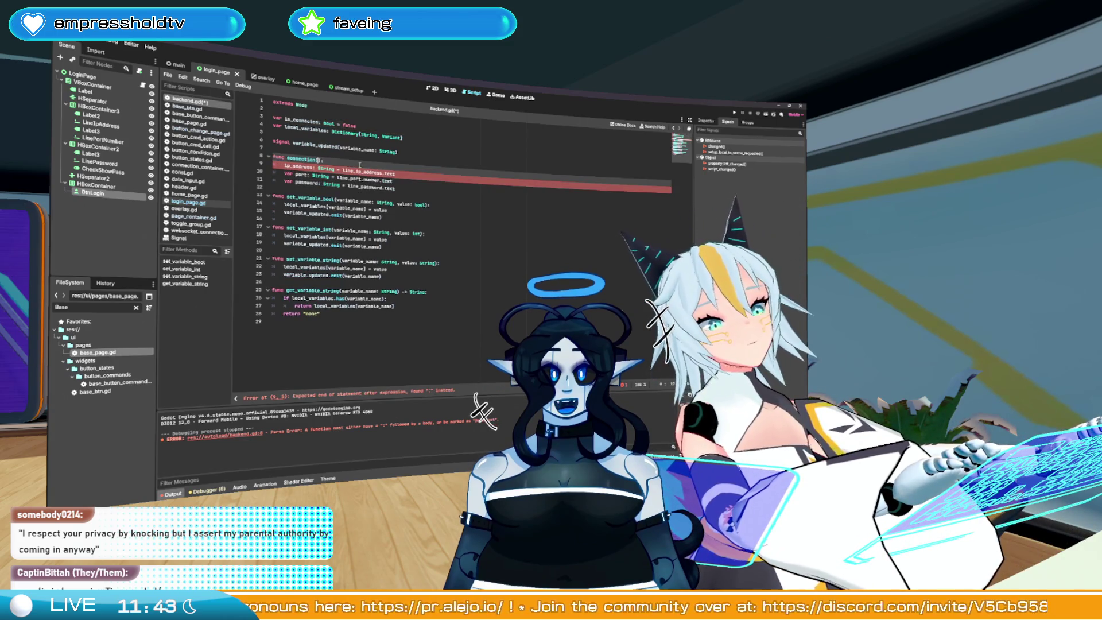
pyautogui.write('p')
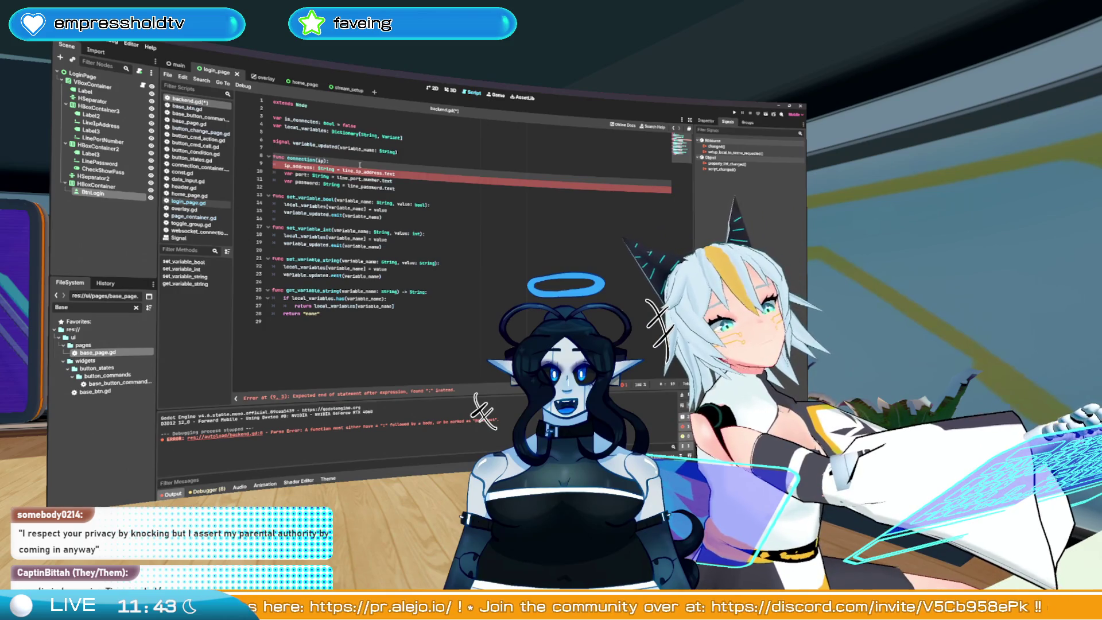
pyautogui.write('_a')
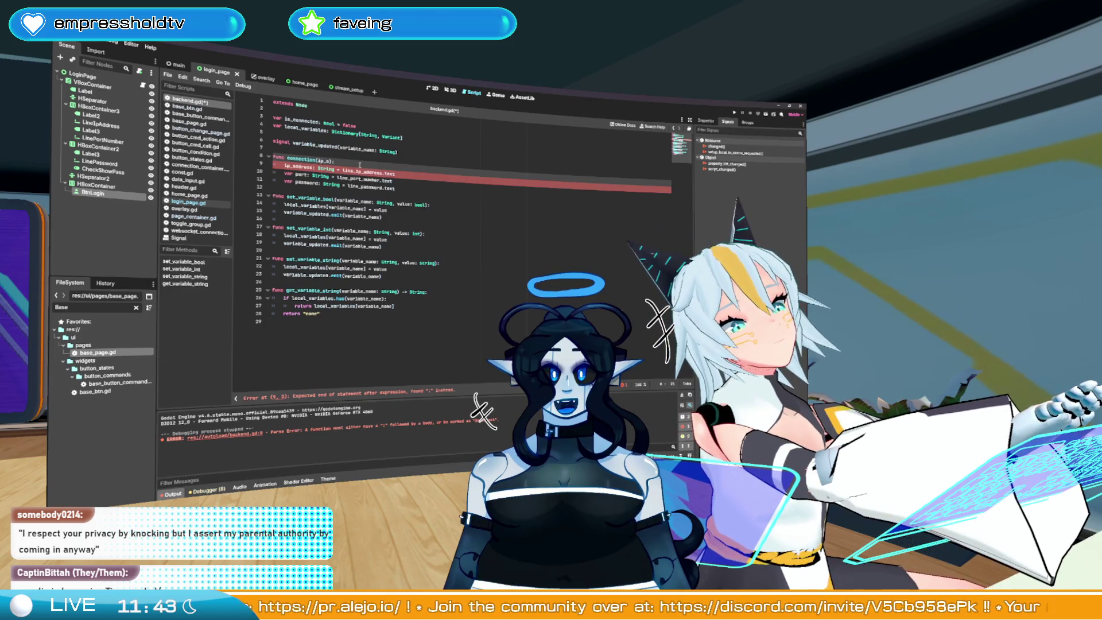
pyautogui.write('ddress,')
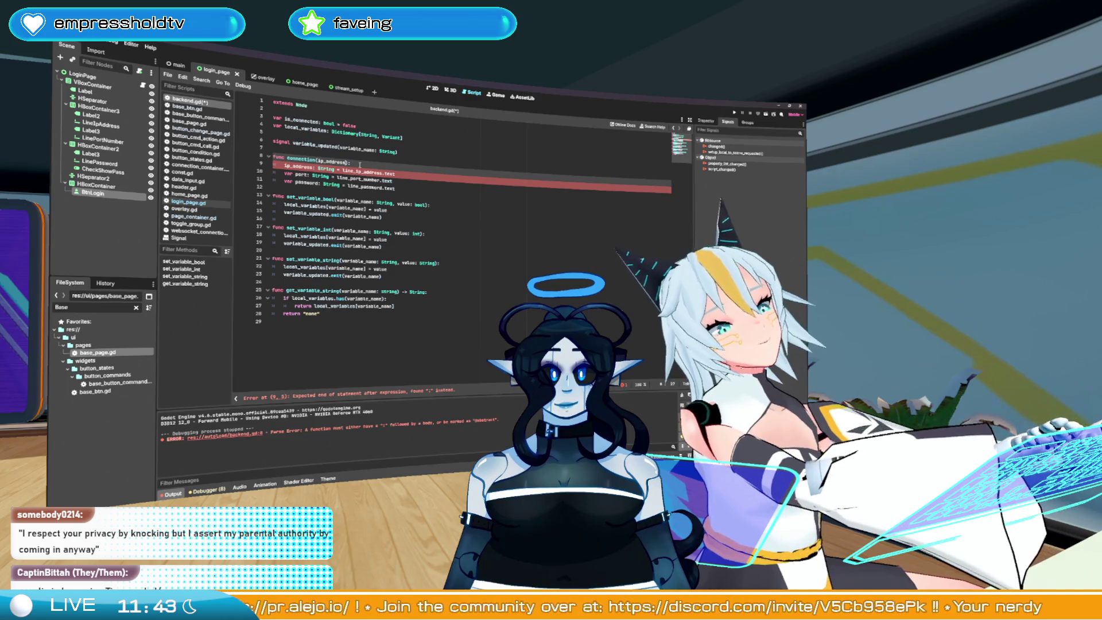
pyautogui.write(' port')
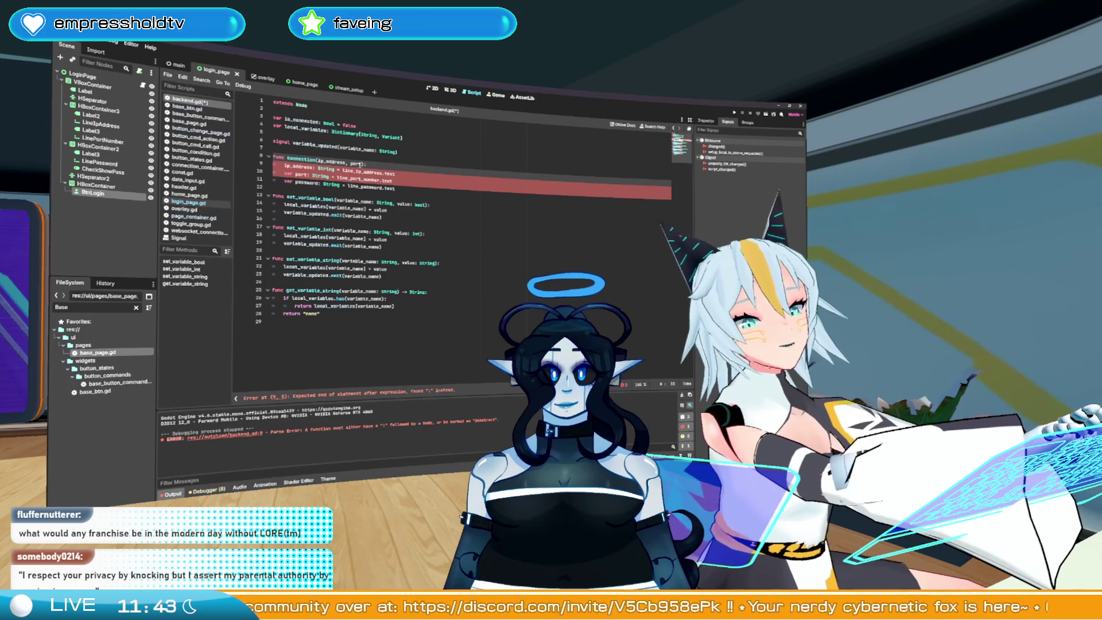
pyautogui.write(',')
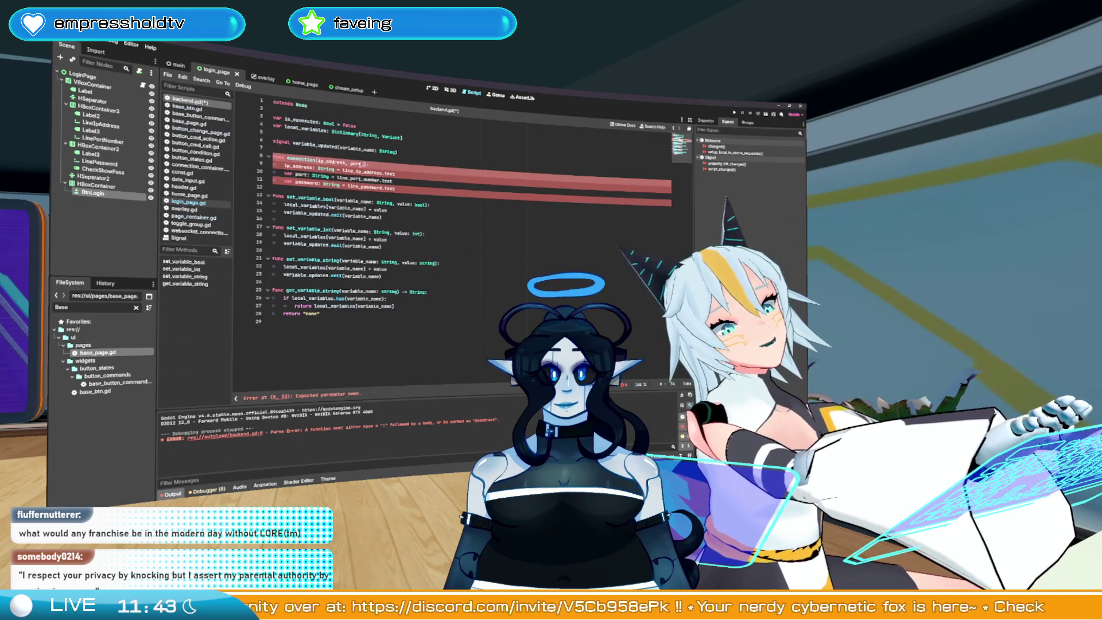
pyautogui.write(' password')
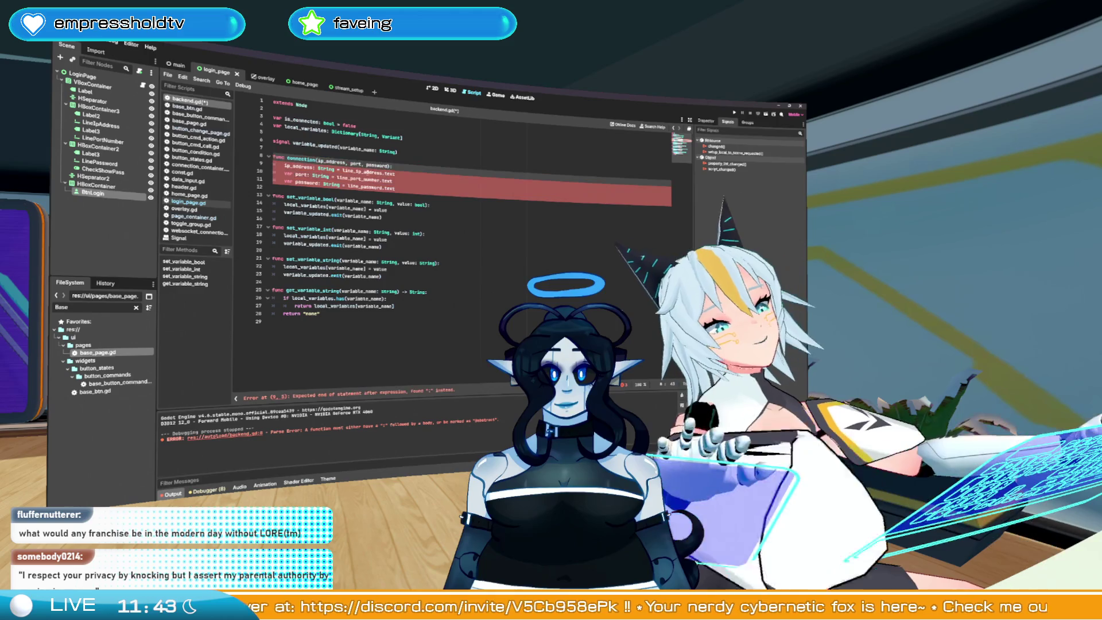
pyautogui.moveTo(395, 188); pyautogui.dragTo(266, 166)
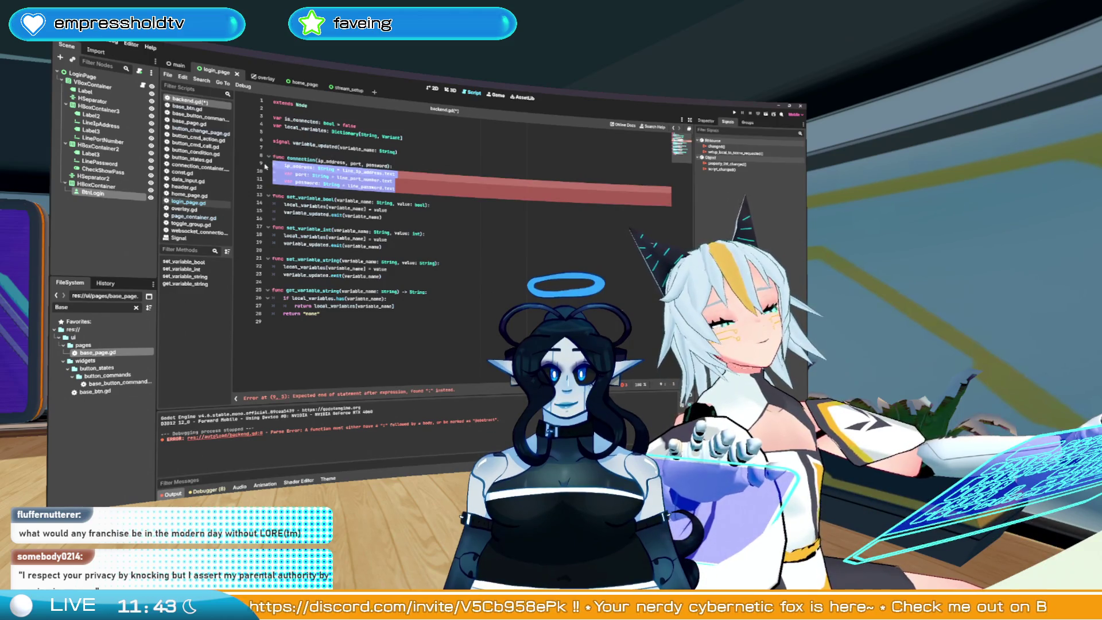
# - Delete the pasted lines and type ip_address, port and password as String parameters
pyautogui.press('BackSpace')
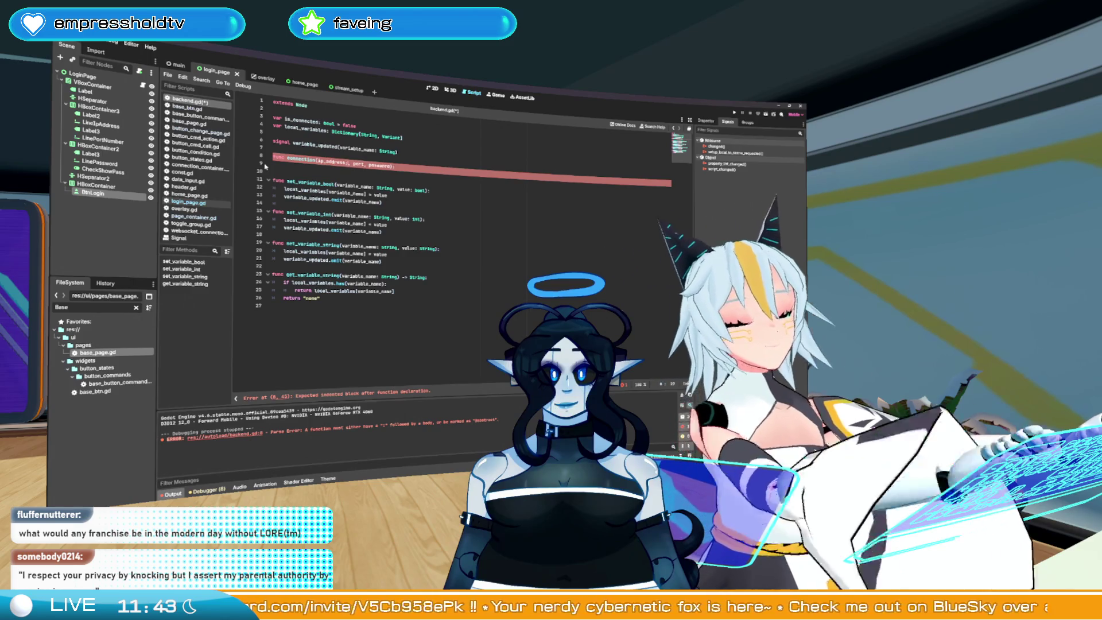
pyautogui.write(': String, port')
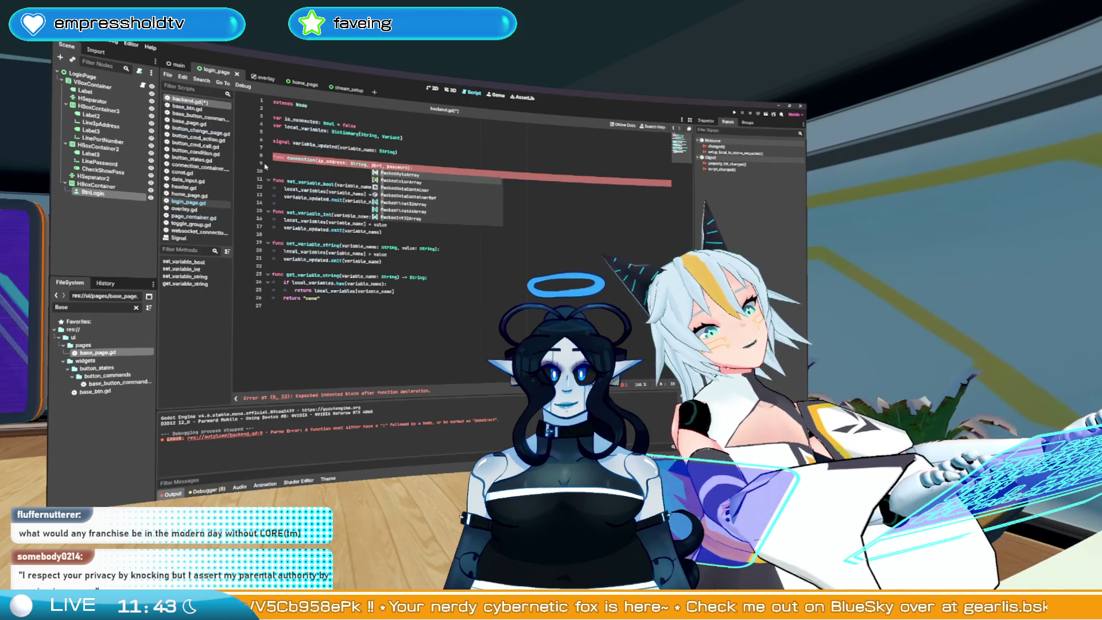
pyautogui.write(': String,')
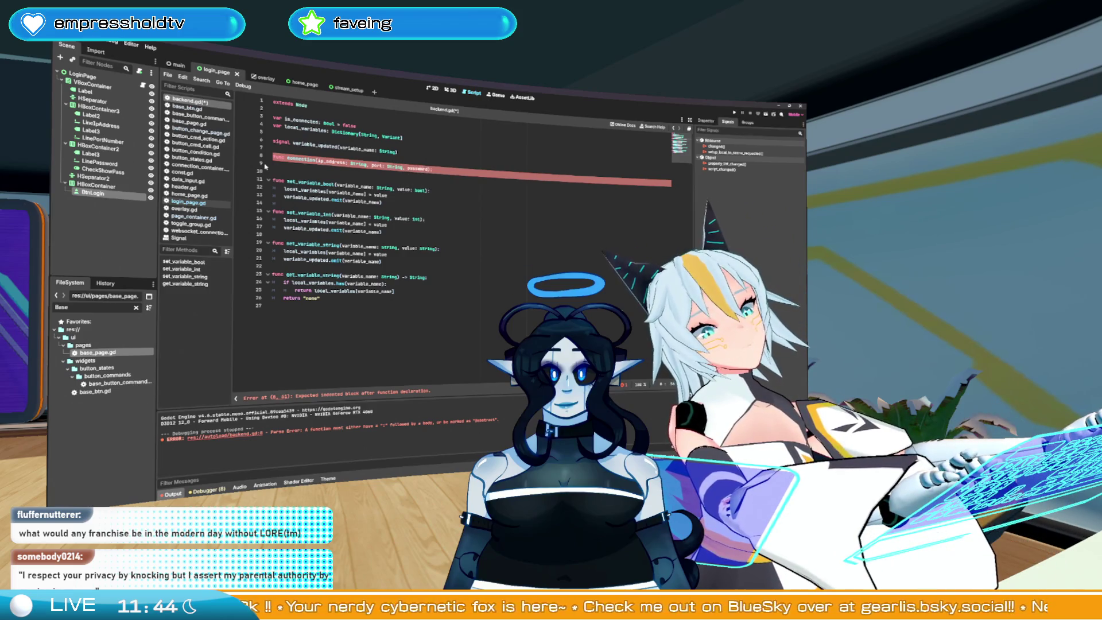
pyautogui.write(' password: String)')
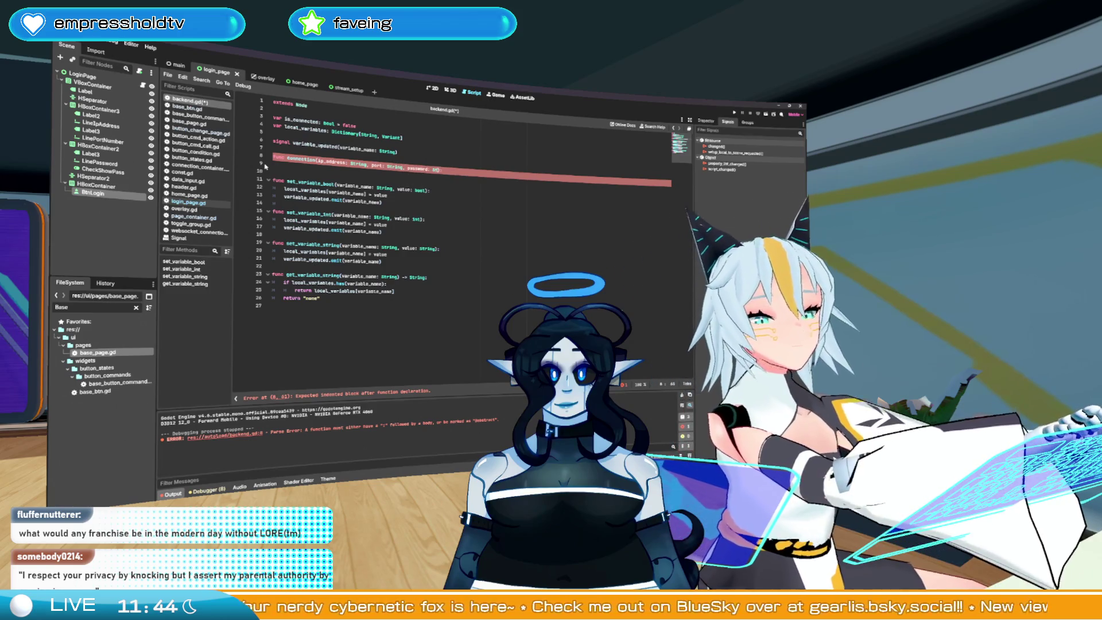
pyautogui.write(':')
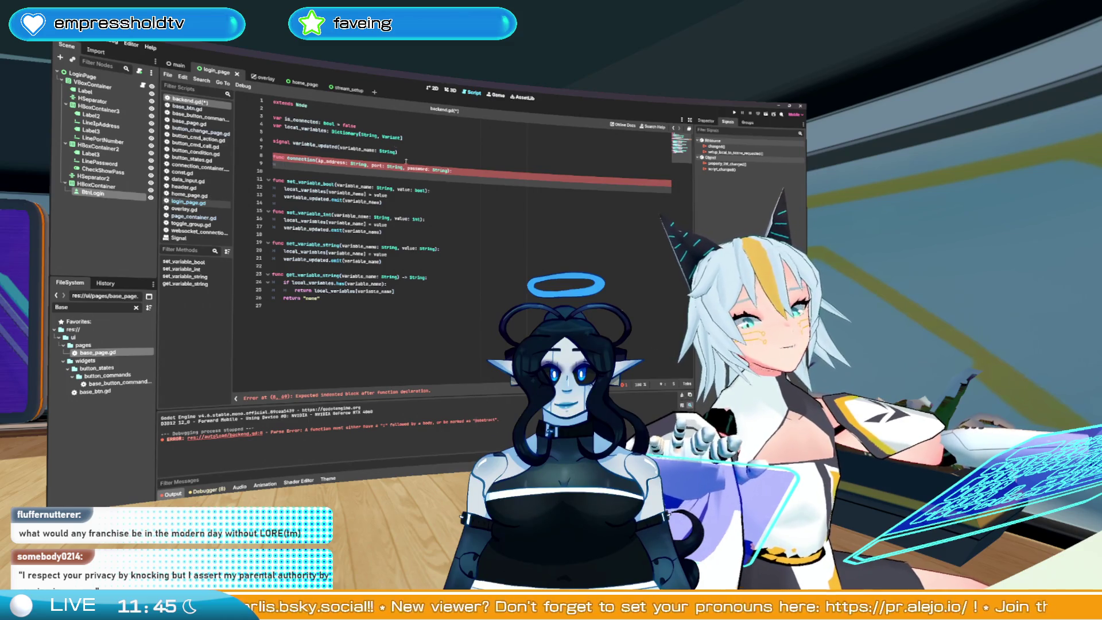
pyautogui.moveTo(388, 169)
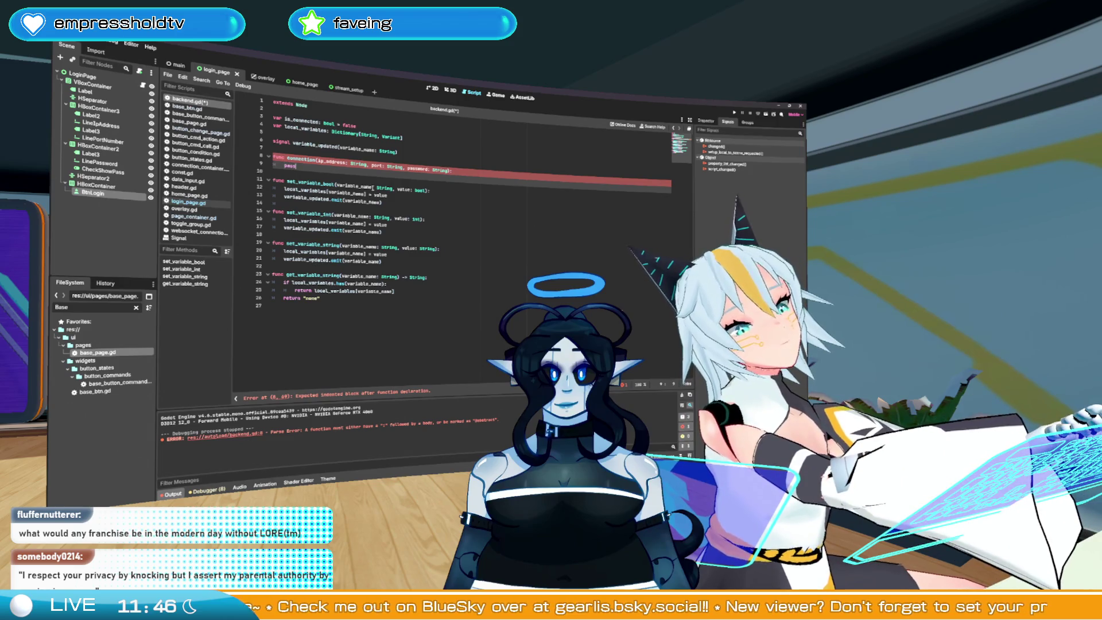
# - Give connection() a pass body, save, and start a new line at the end of submit()
pyautogui.write('pass')
pyautogui.hotkey('ctrl', 's')
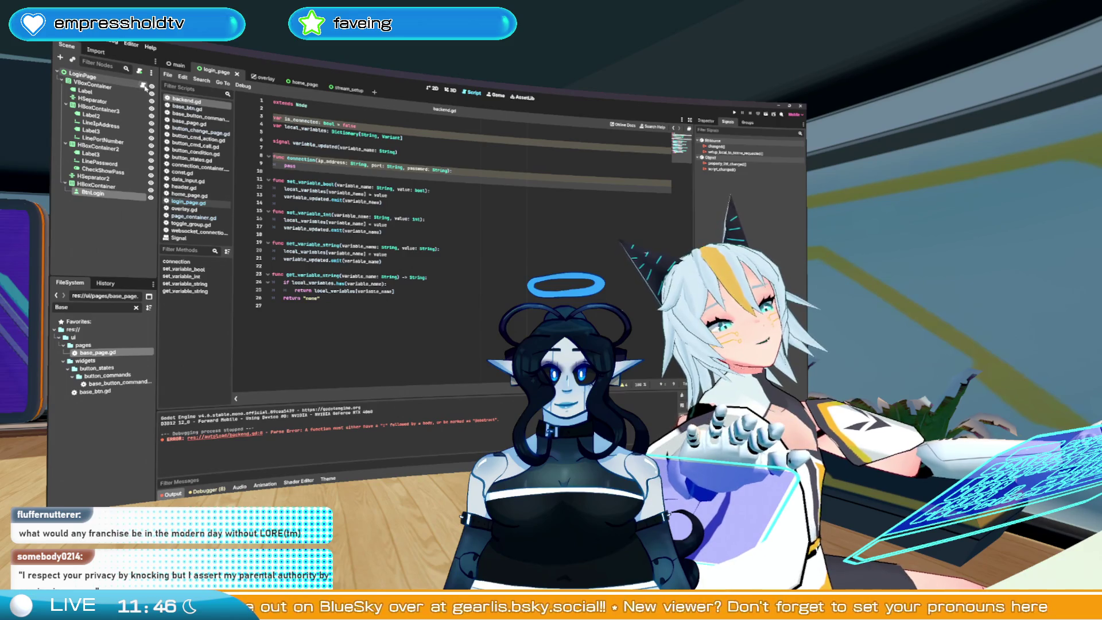
pyautogui.click(142, 85)
pyautogui.click(407, 368)
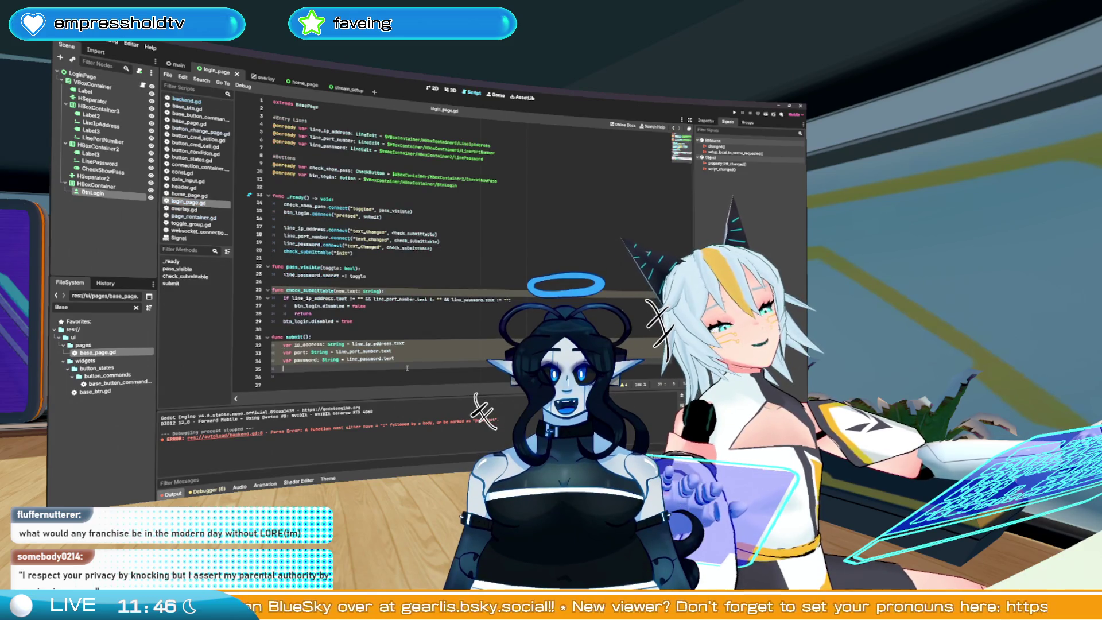
pyautogui.press('Return')
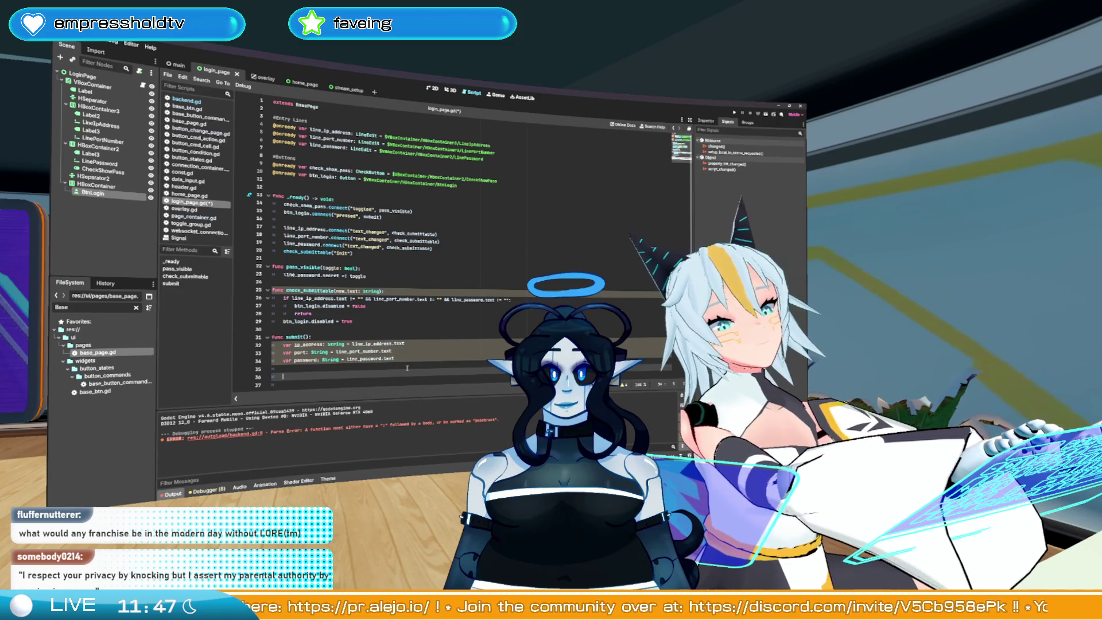
# - Write Backend.connect(ip_address, port, password) in submit() using autocomplete
pyautogui.write('backen')
pyautogui.press('Return')
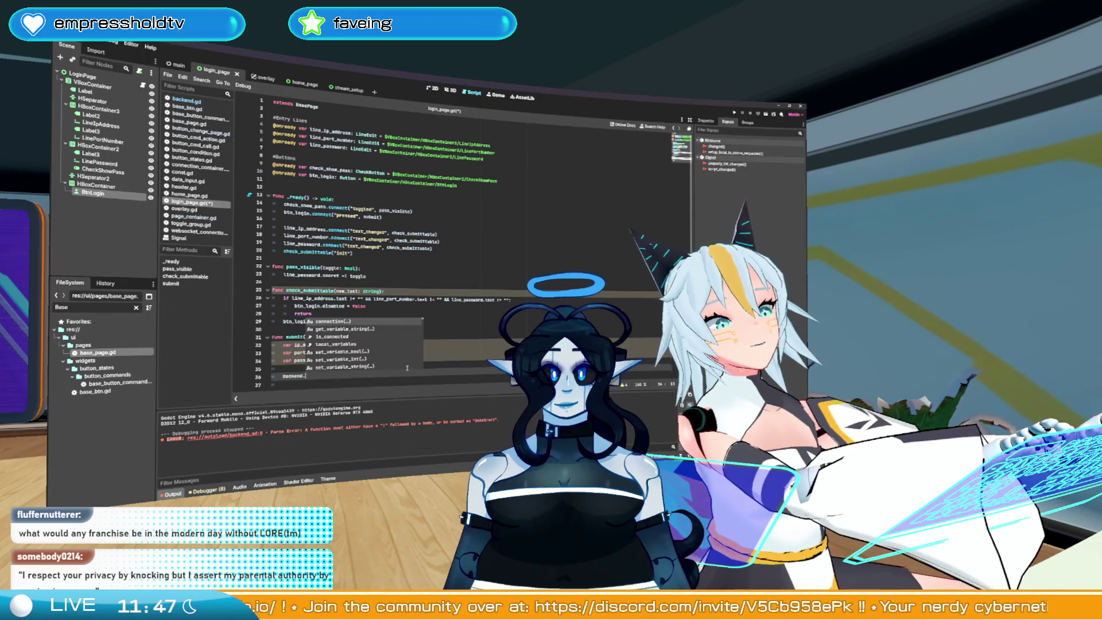
pyautogui.write('connect')
pyautogui.press('Return')
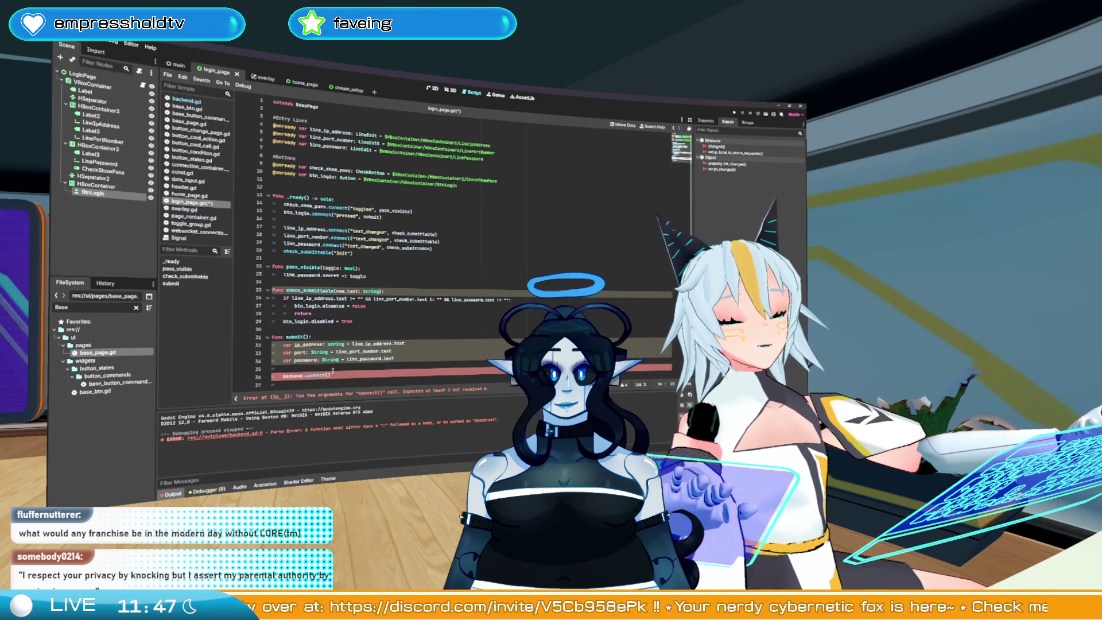
pyautogui.write('ip_addr')
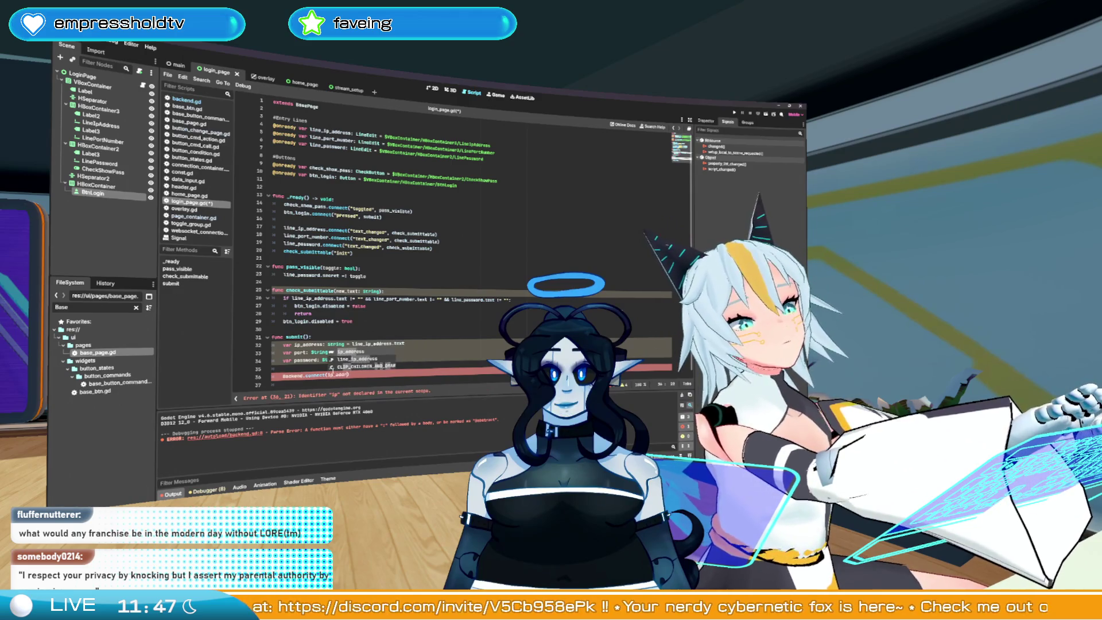
pyautogui.write('ess, port, ')
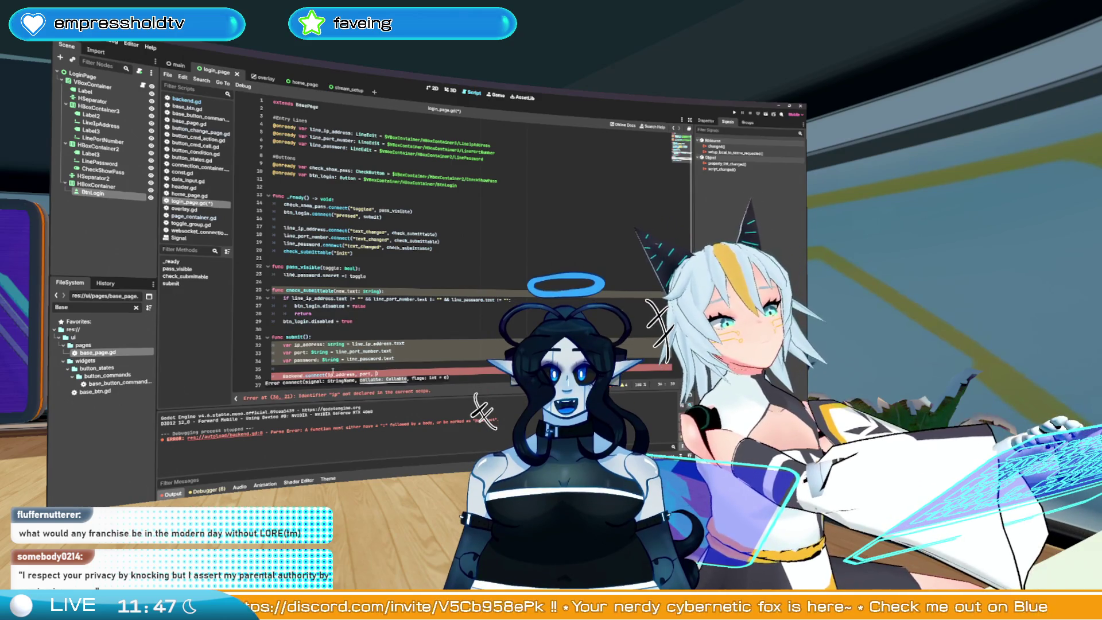
pyautogui.write('password')
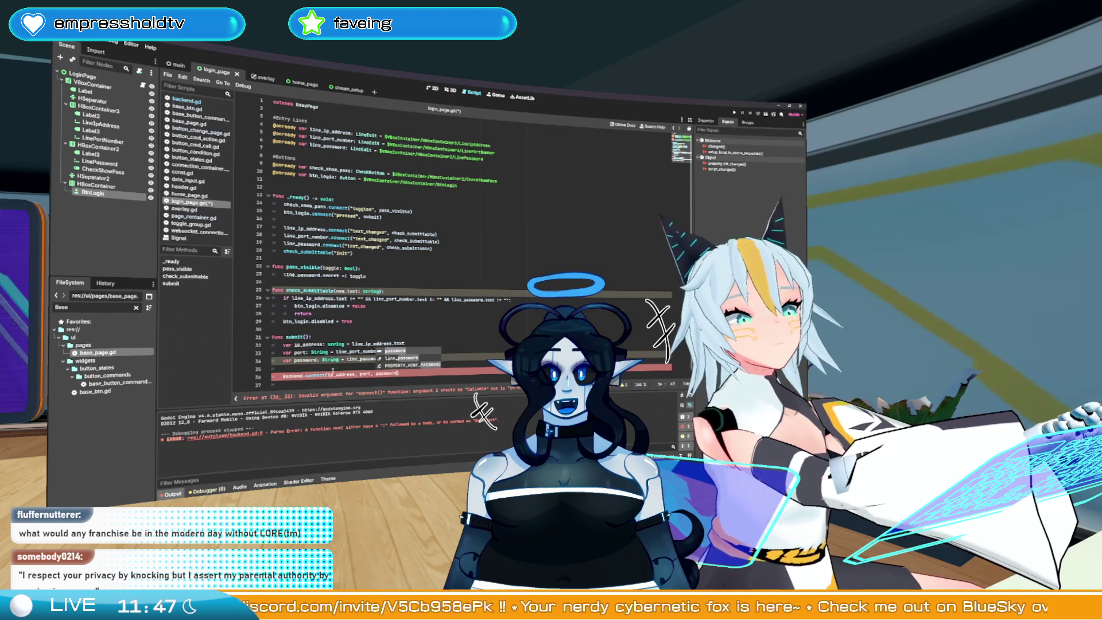
# - Rename backend.gd's connection function to try_connection and save
pyautogui.press('Escape')
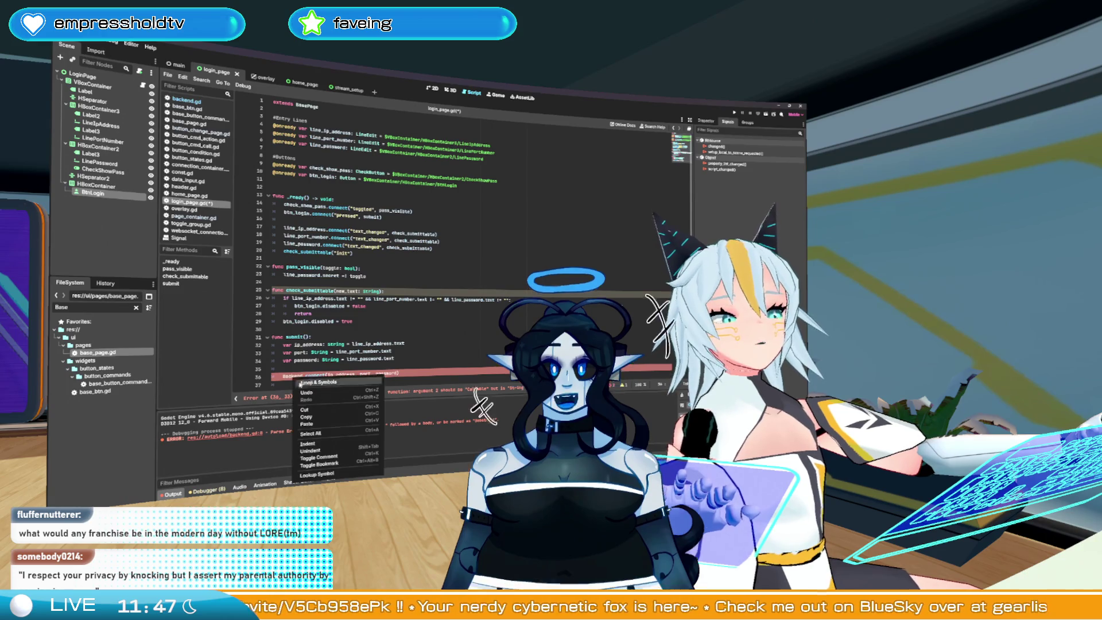
pyautogui.click(229, 435)
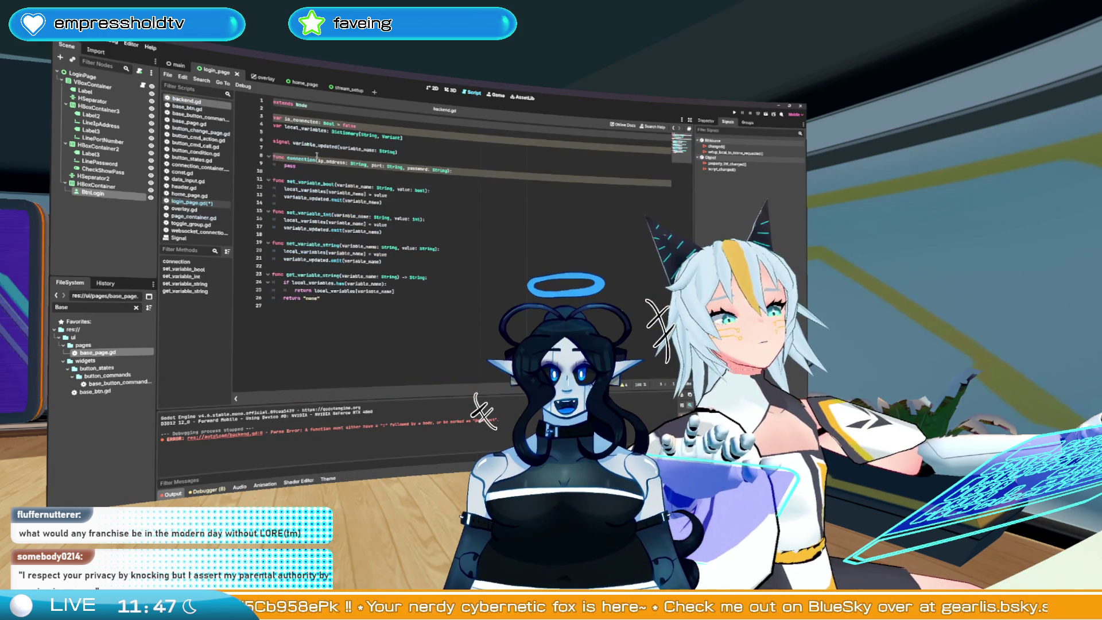
pyautogui.doubleClick(295, 159)
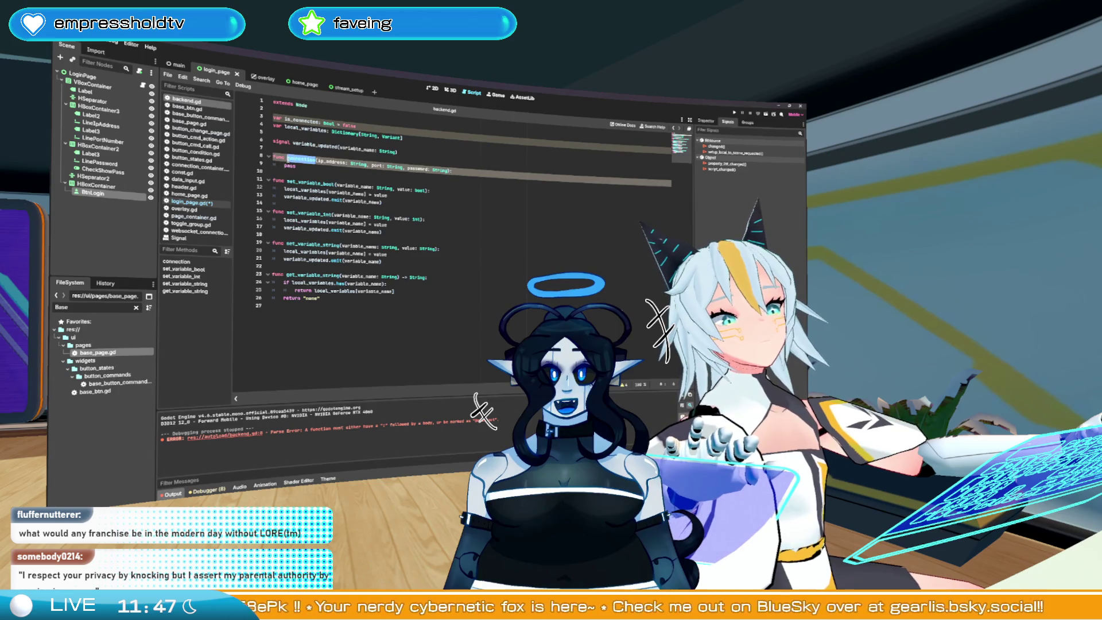
pyautogui.write('try_connect')
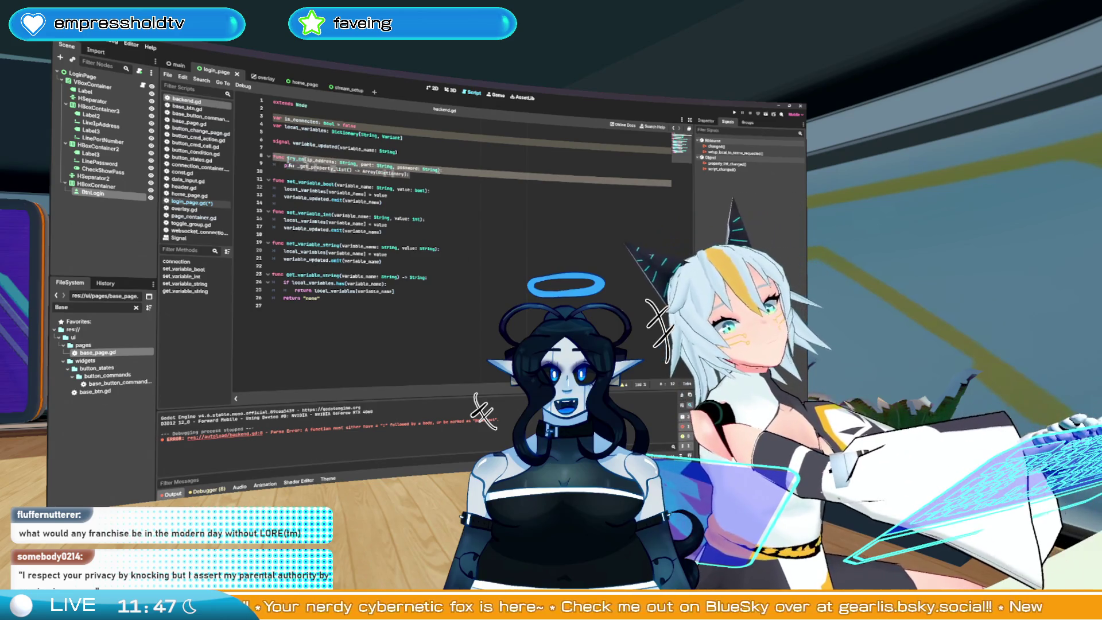
pyautogui.write('ction')
pyautogui.click(303, 167)
pyautogui.hotkey('ctrl', 's')
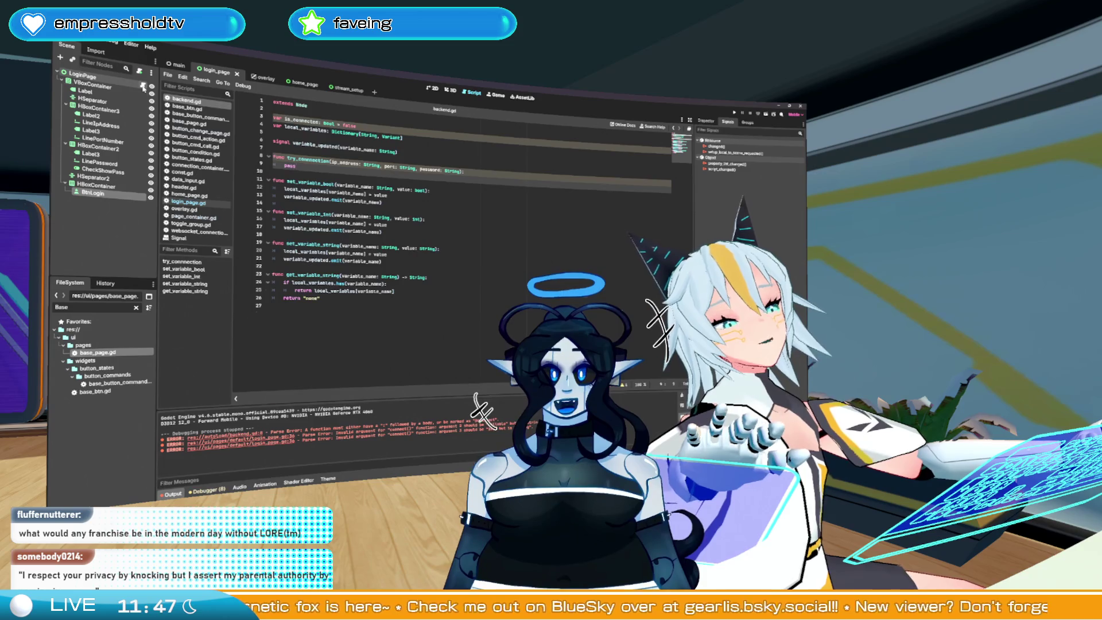
# - In login_page.gd, change the Backend.connect call to Backend.try_connection
pyautogui.click(186, 202)
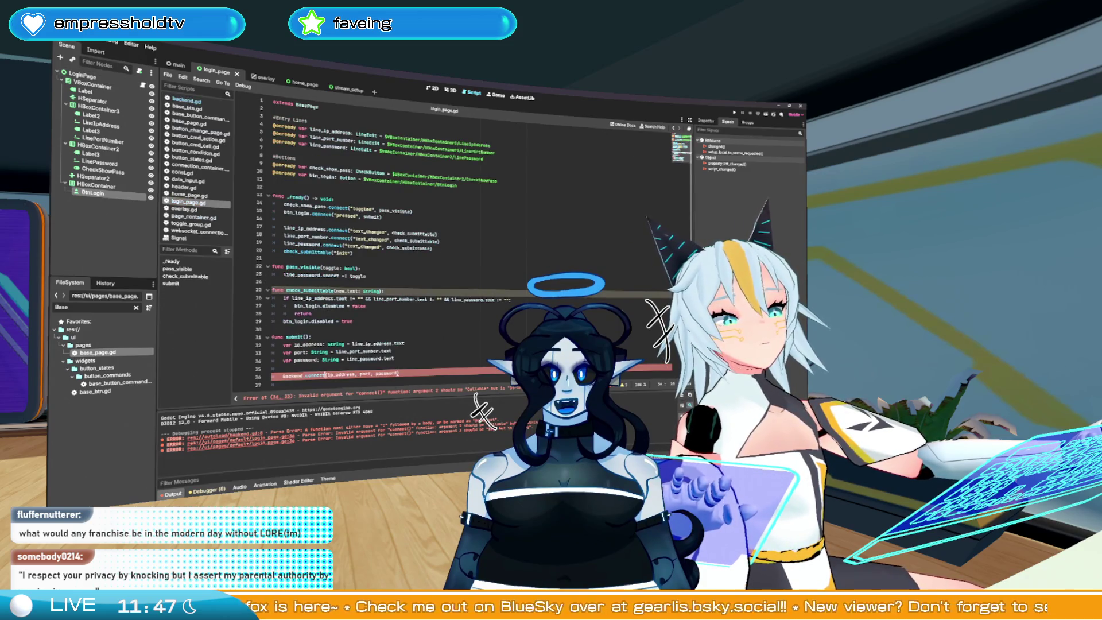
pyautogui.doubleClick(306, 375)
pyautogui.write('try_connection')
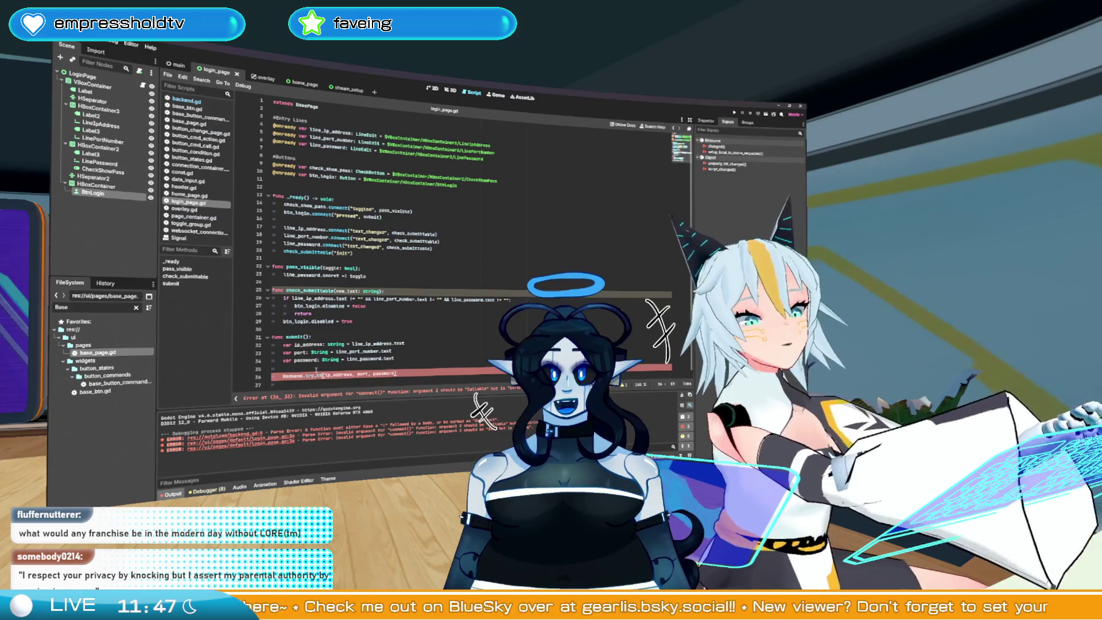
# - Complete the Backend.try_connection(ip_address, port, password) call in submit() and save login_page.gd
pyautogui.click(446, 372)
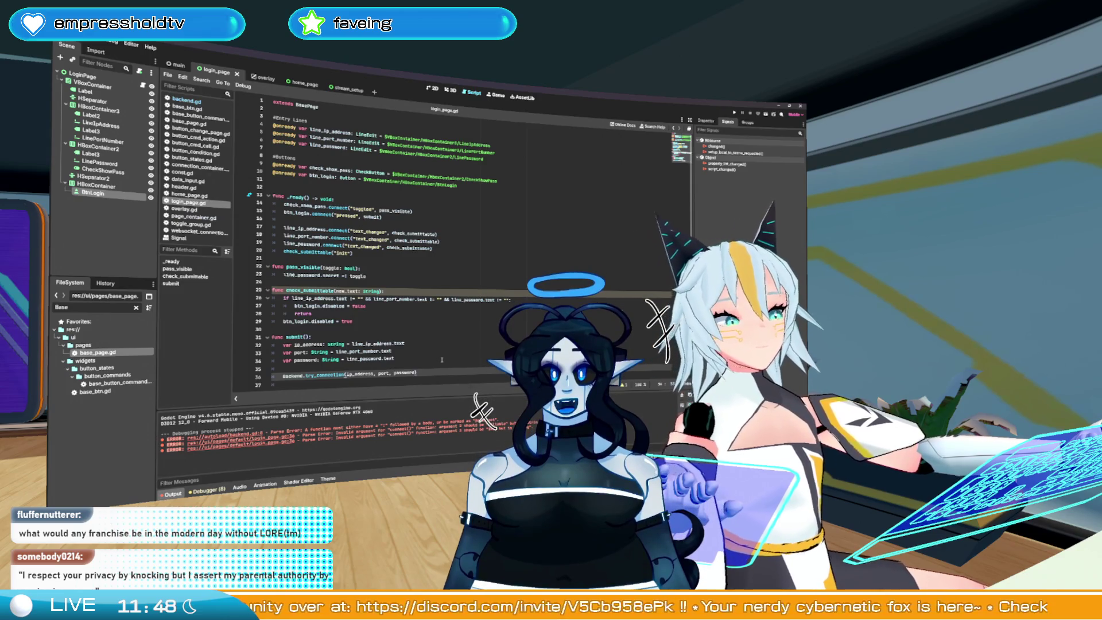
pyautogui.press('Return')
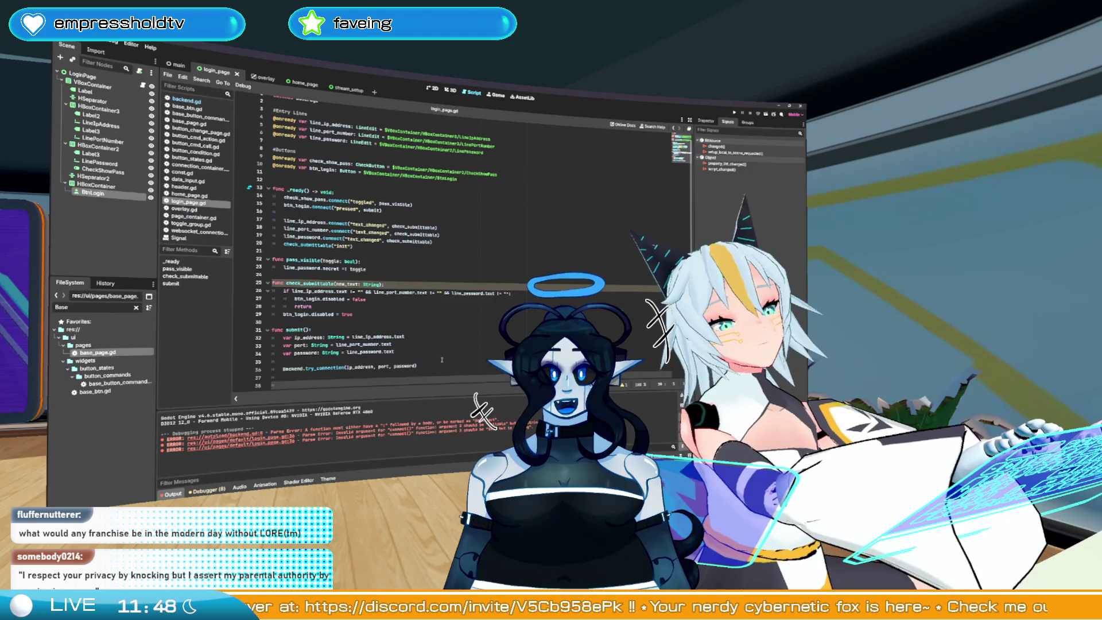
pyautogui.press('Up')
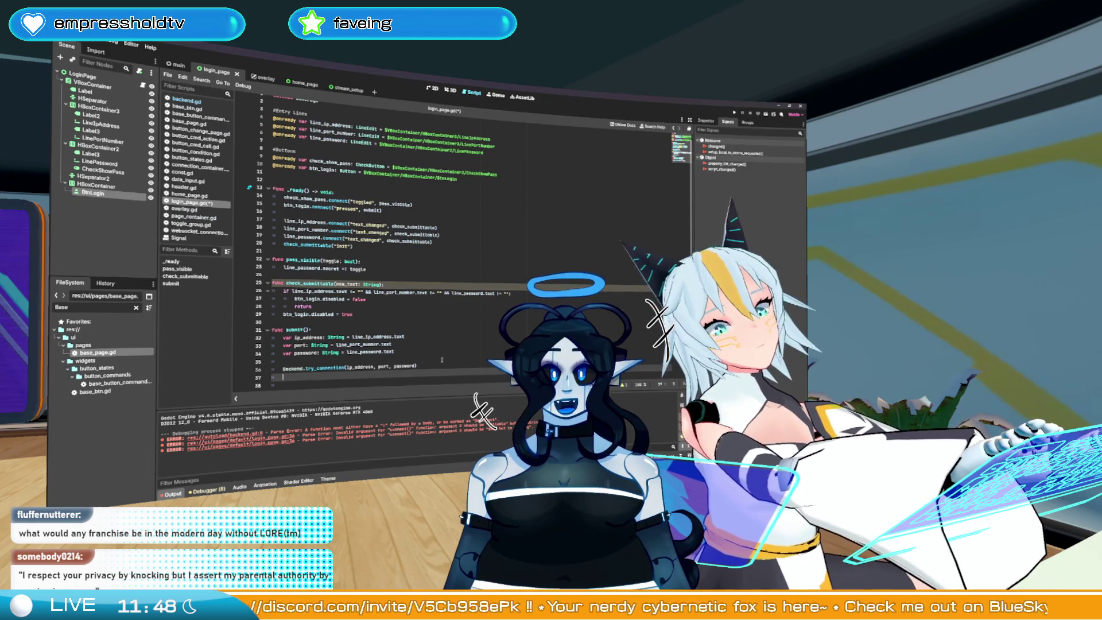
pyautogui.hotkey('ctrl', 's')
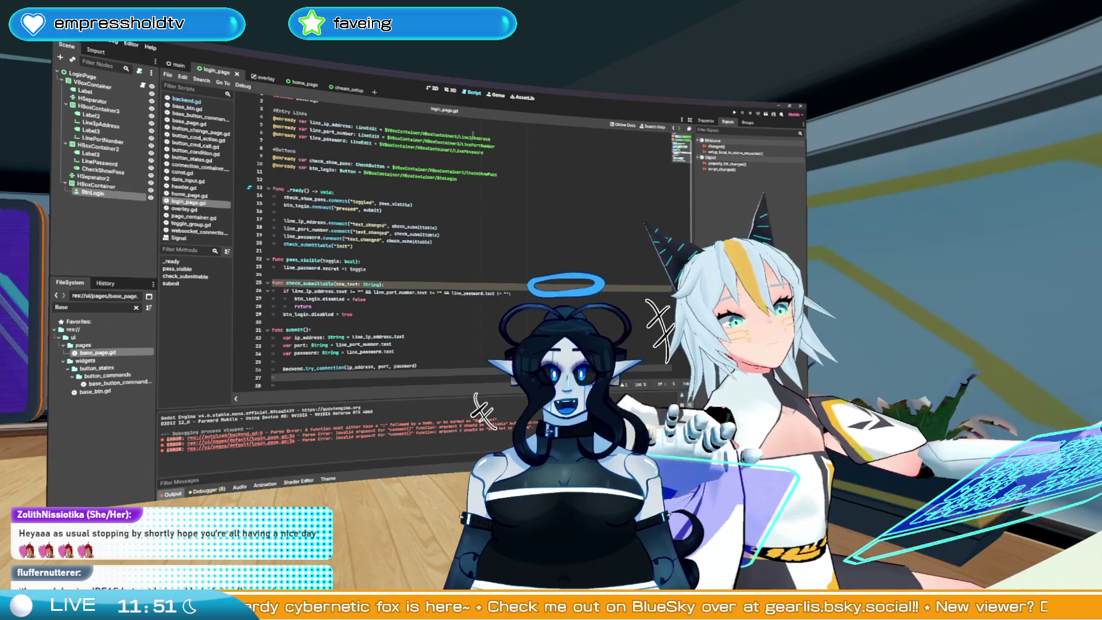
pyautogui.click(92, 44)
# - Open backend.gd from the Autoload list, delete try_connection's pass and stray 'Webs', and leave a blank line above it
pyautogui.click(104, 58)
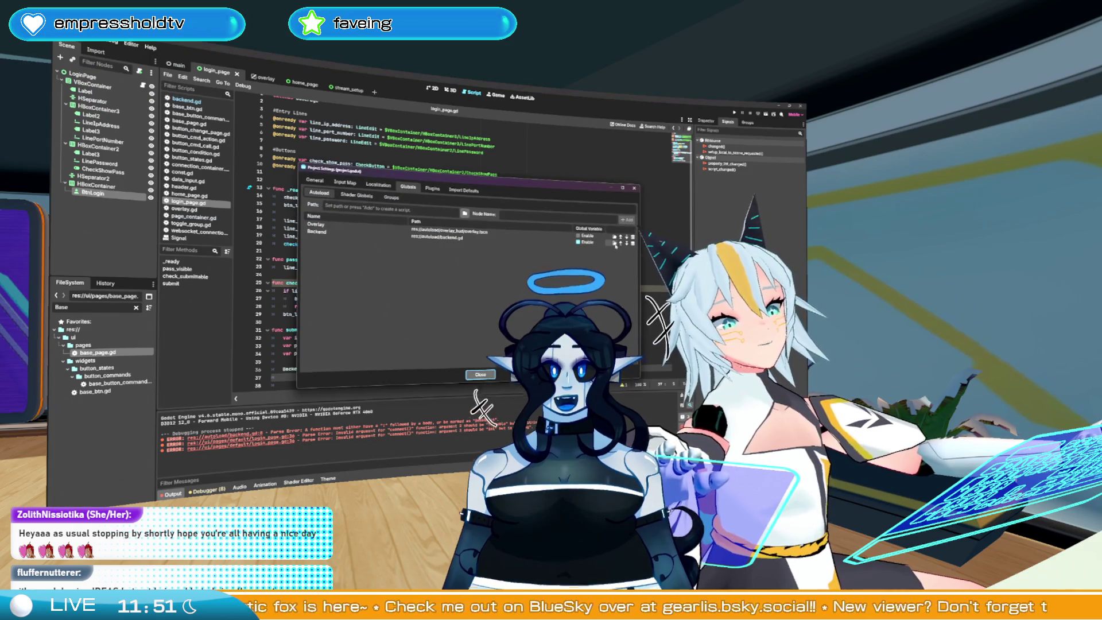
pyautogui.doubleClick(437, 237)
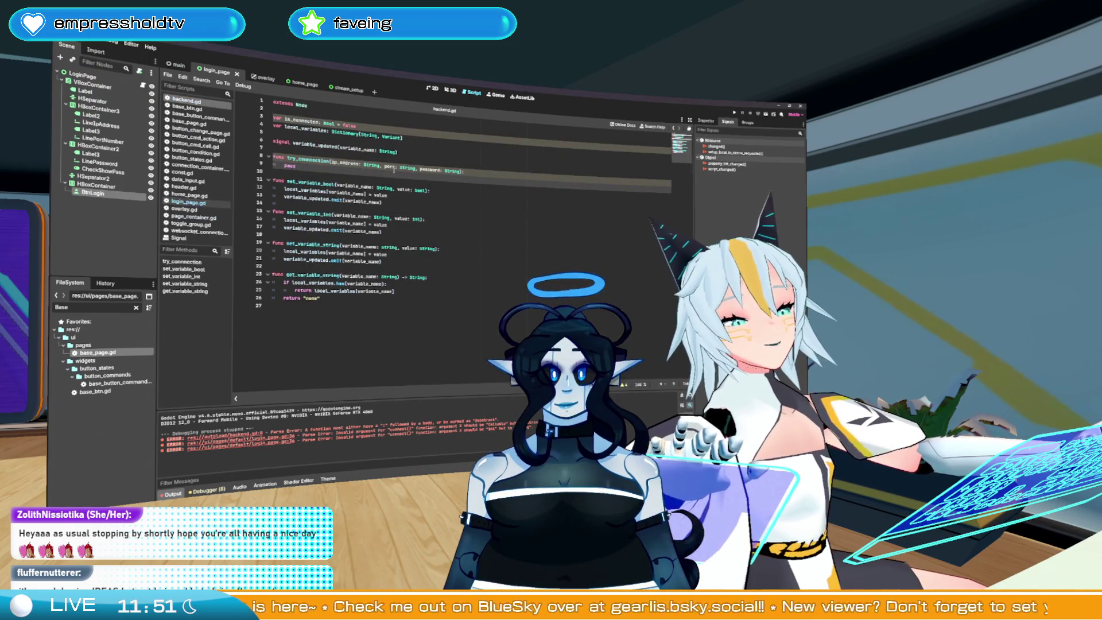
pyautogui.click(365, 170)
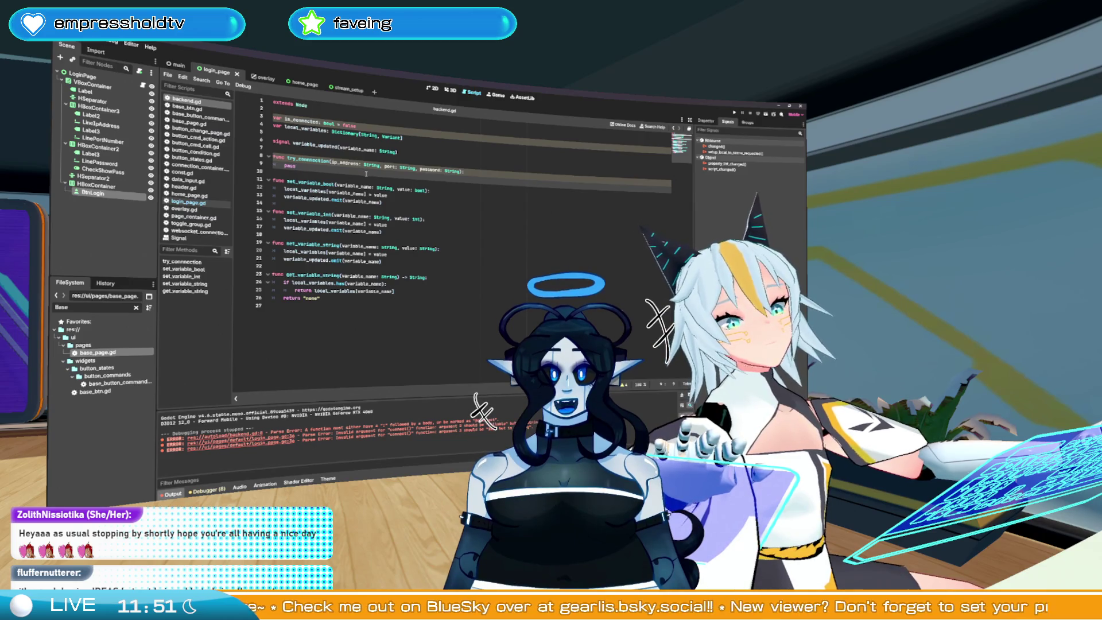
pyautogui.press('BackSpace')
pyautogui.press('BackSpace')
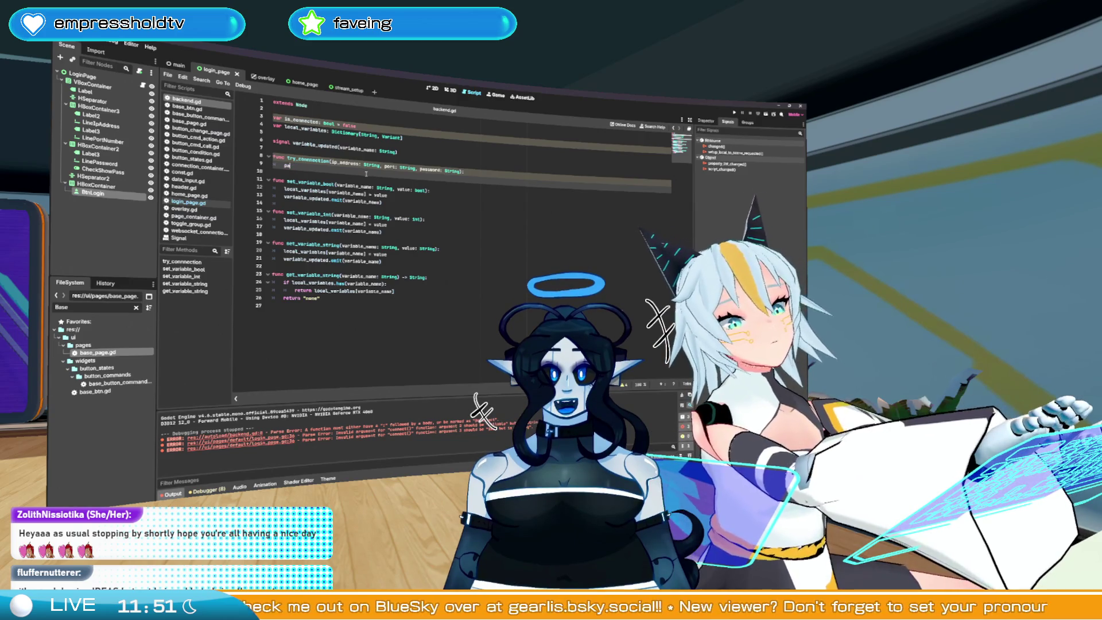
pyautogui.write('Webs')
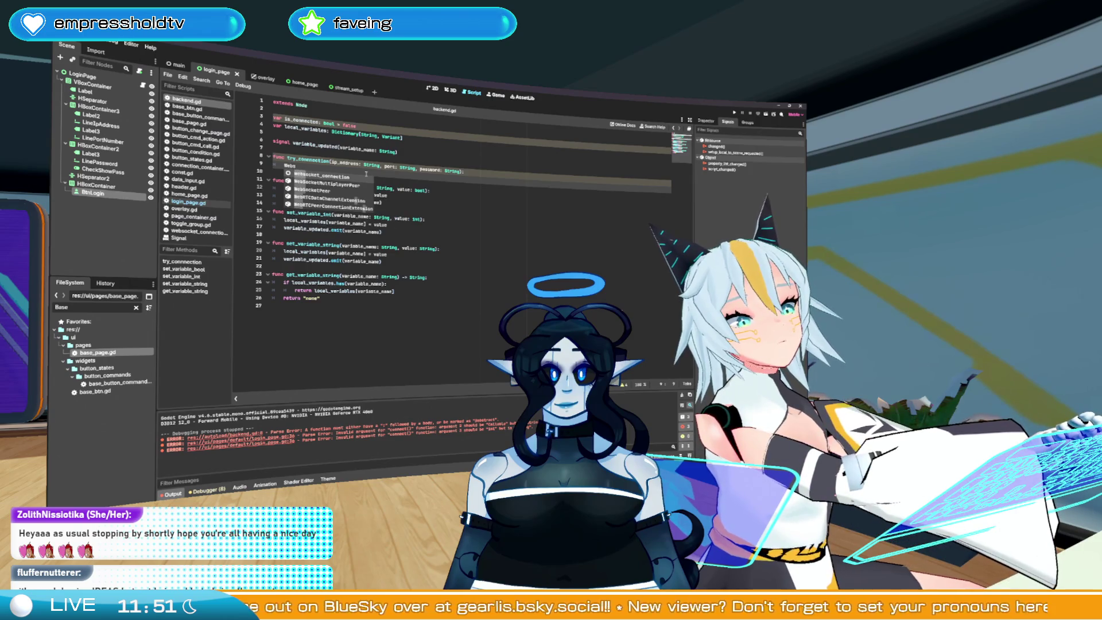
pyautogui.press('Escape')
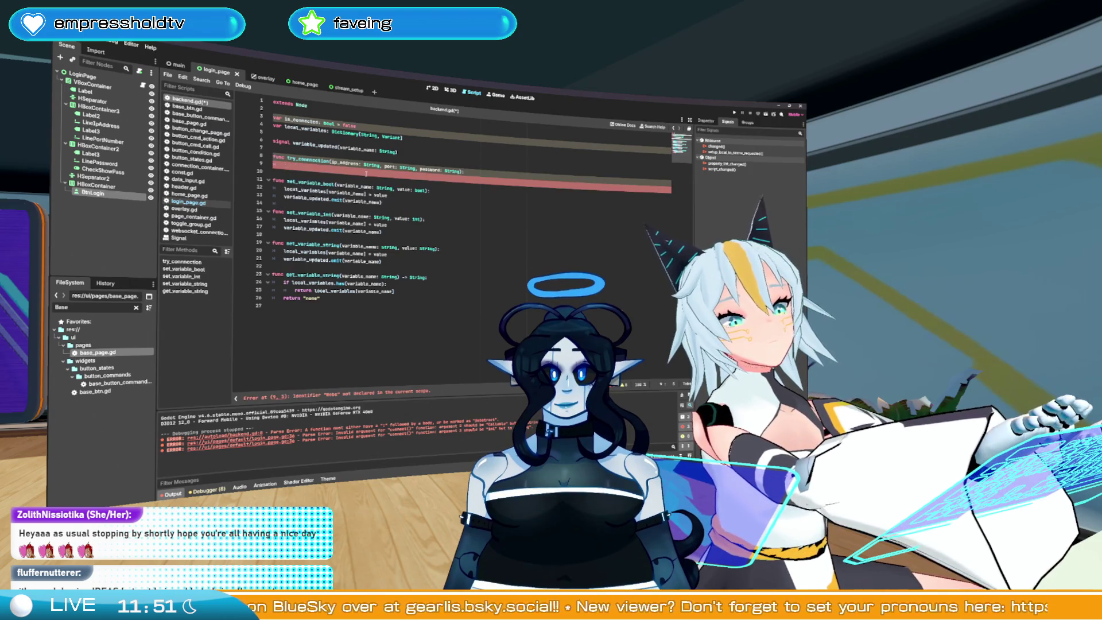
pyautogui.press('BackSpace')
pyautogui.press('BackSpace')
pyautogui.press('BackSpace')
pyautogui.press('Return')
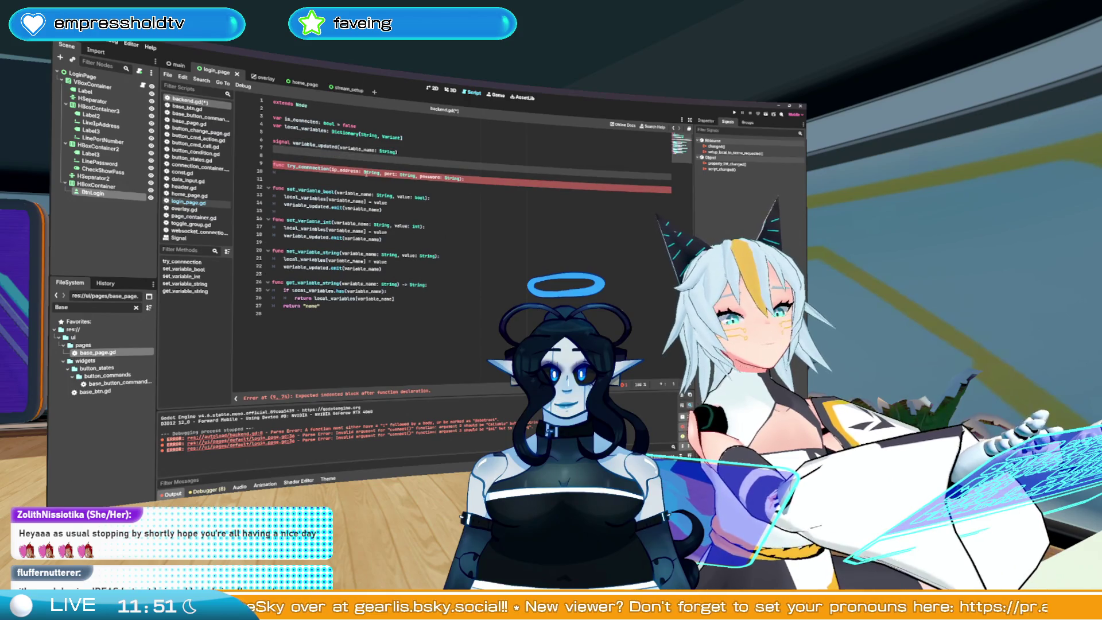
# - Declare a 'signal connection_established' line in backend.gd
pyautogui.press('Return')
pyautogui.write('signal')
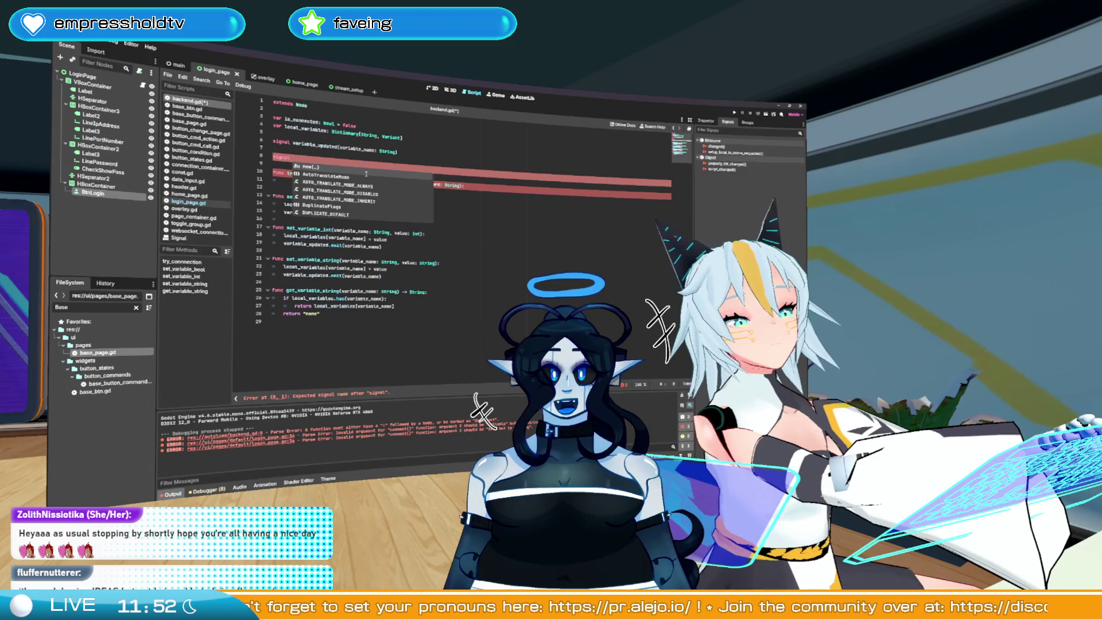
pyautogui.write('connection')
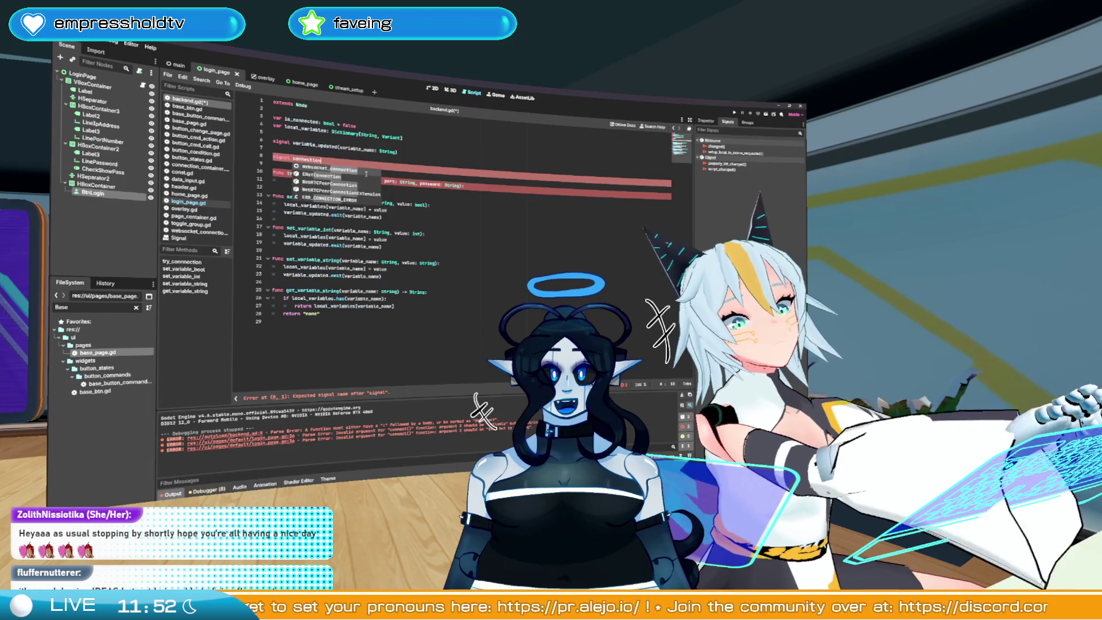
pyautogui.write('_established')
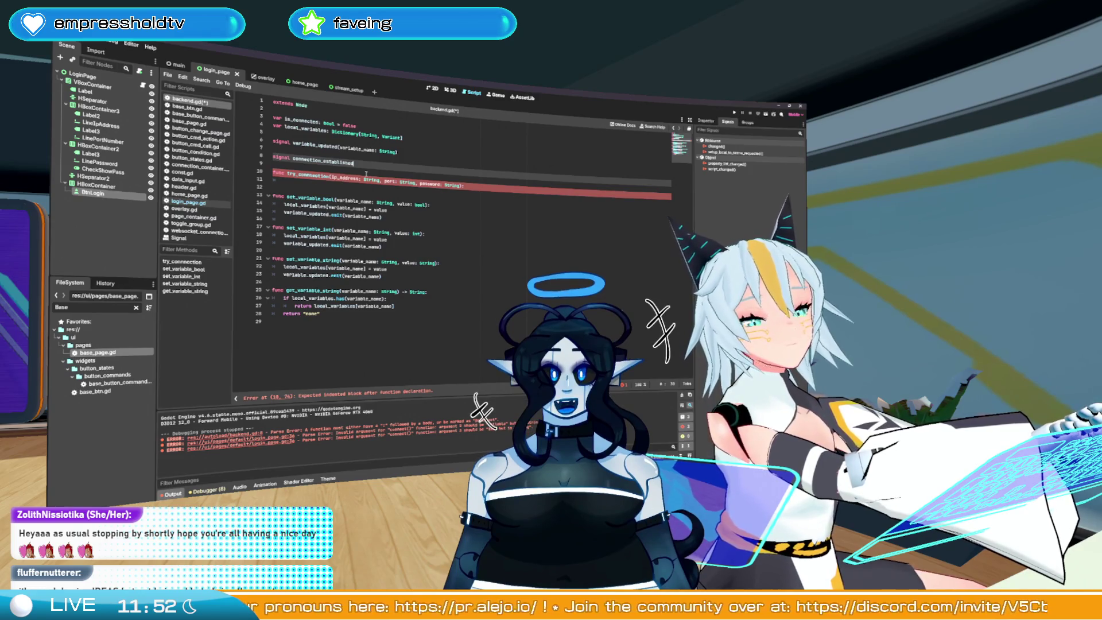
pyautogui.press('Down')
pyautogui.press('Down')
pyautogui.press('Down')
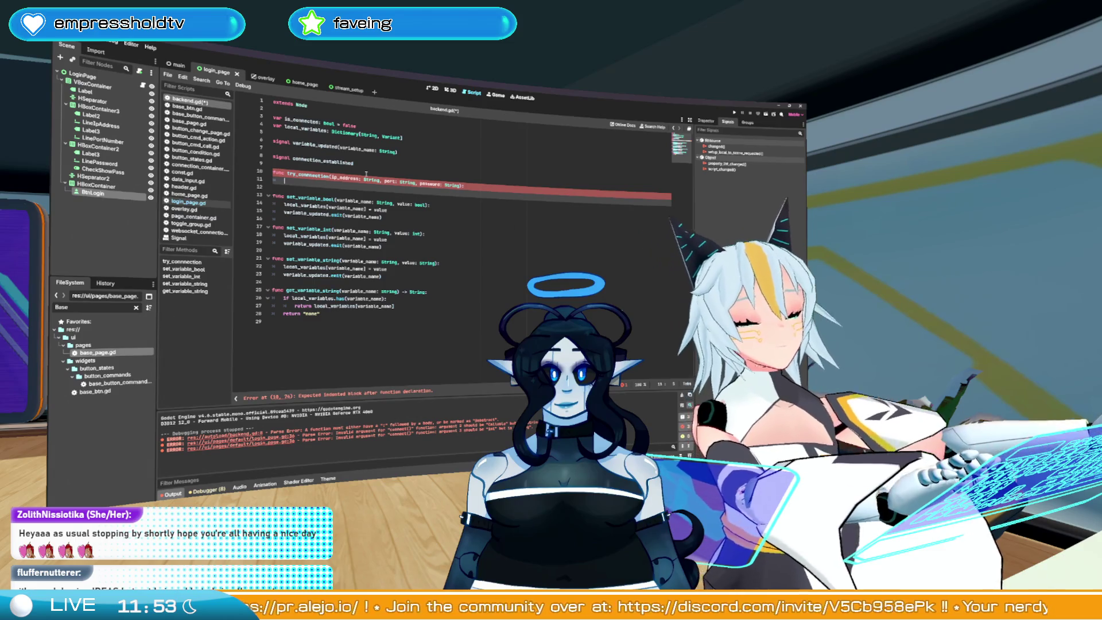
# - Add a connection placeholder comment and a connection_established. line in try_connection, renaming the signal to connection_status
pyautogui.write('Connectio')
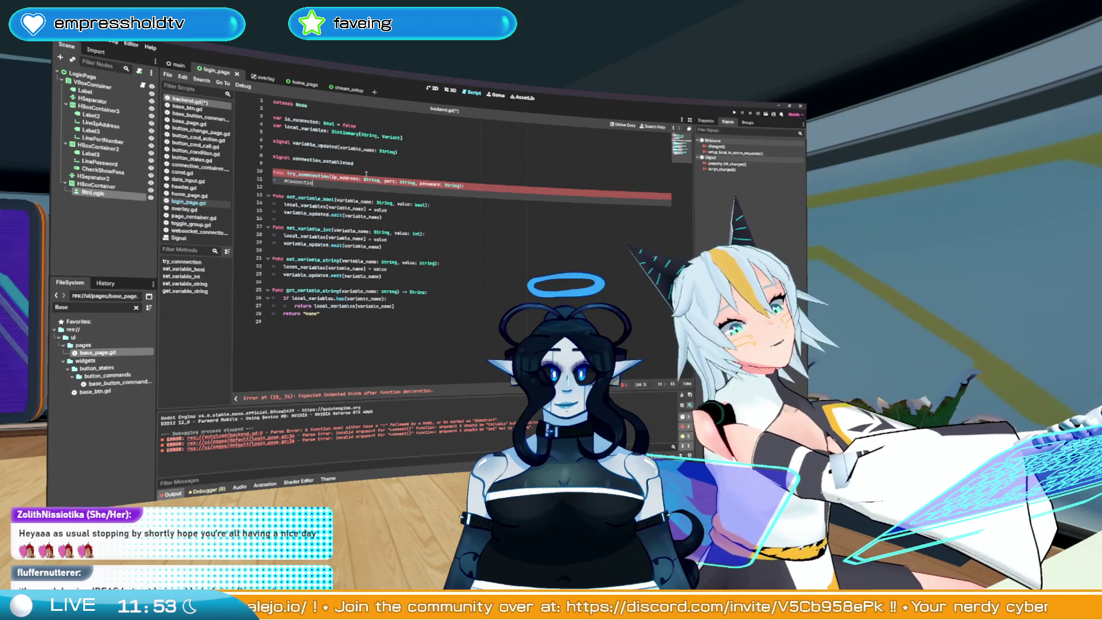
pyautogui.write('ode ne')
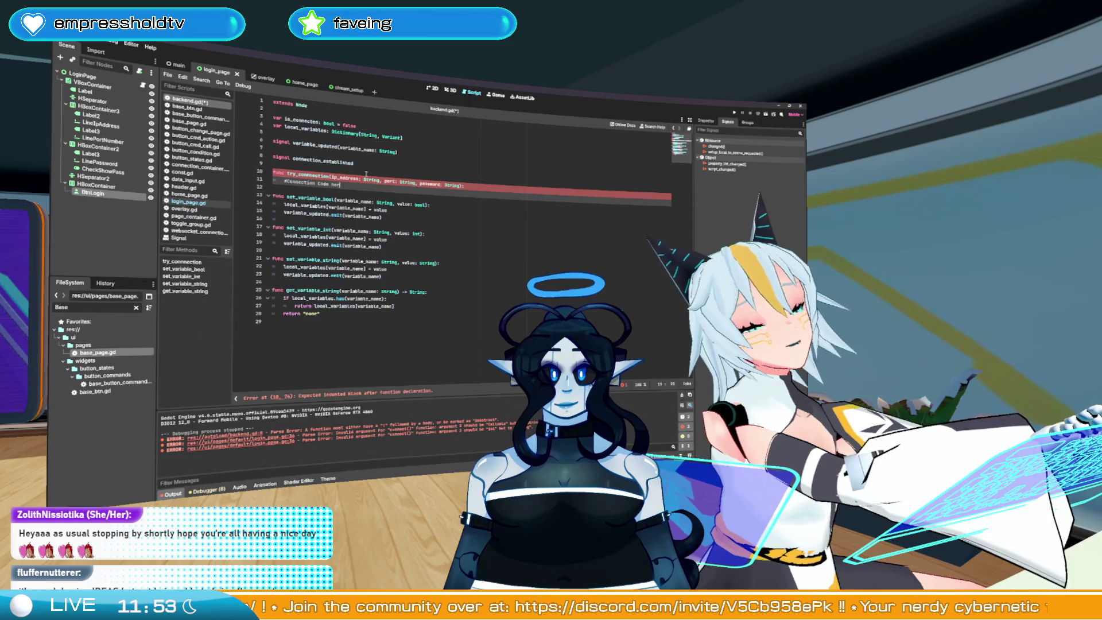
pyautogui.write('e')
pyautogui.press('Return')
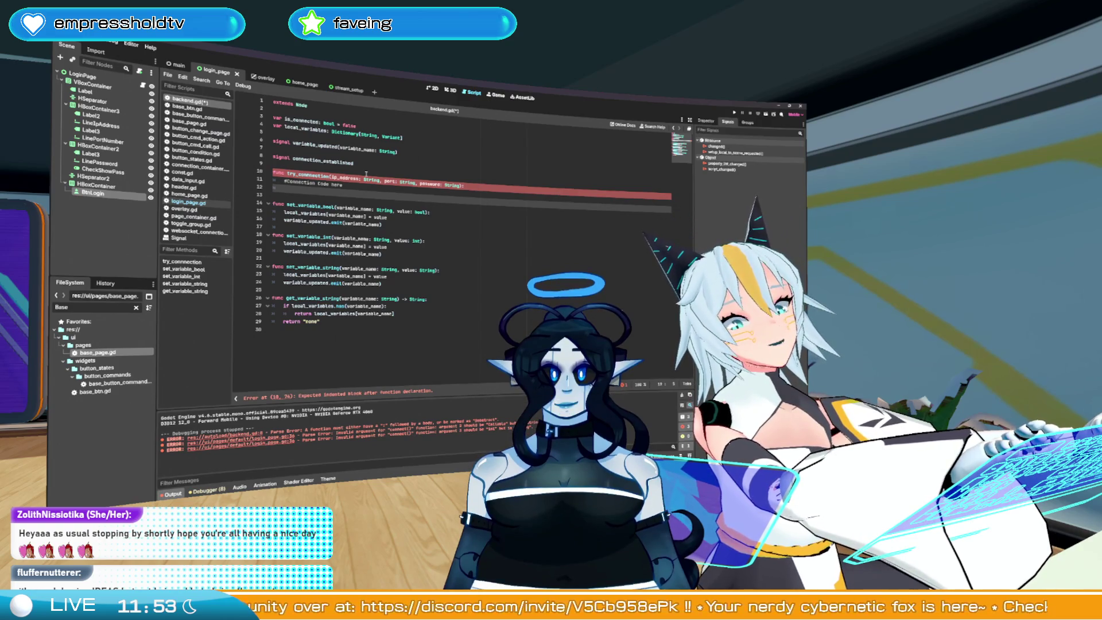
pyautogui.write('nection')
pyautogui.press('Return')
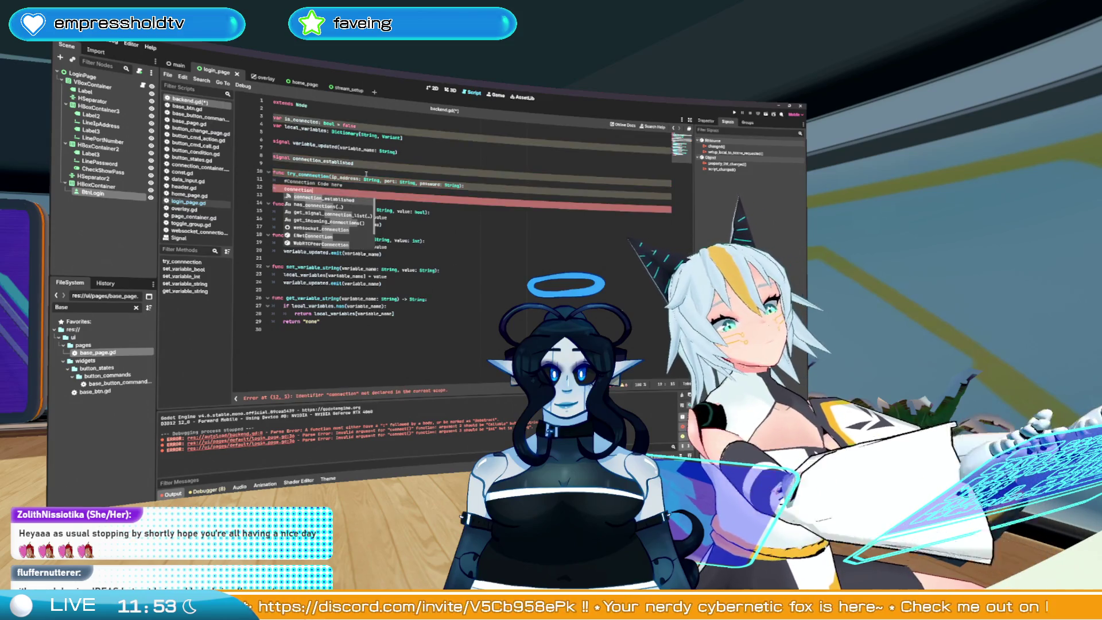
pyautogui.write('.')
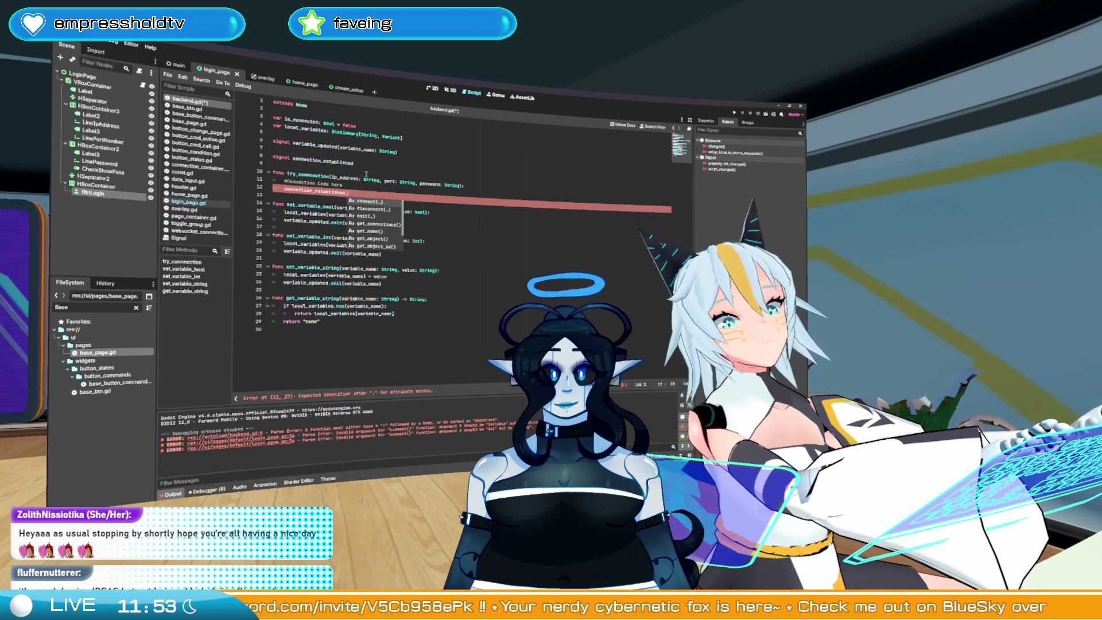
pyautogui.moveTo(353, 163)
pyautogui.mouseDown()
pyautogui.moveTo(324, 163)
pyautogui.moveTo(344, 192)
pyautogui.moveTo(315, 191)
pyautogui.mouseUp()
pyautogui.write('status')
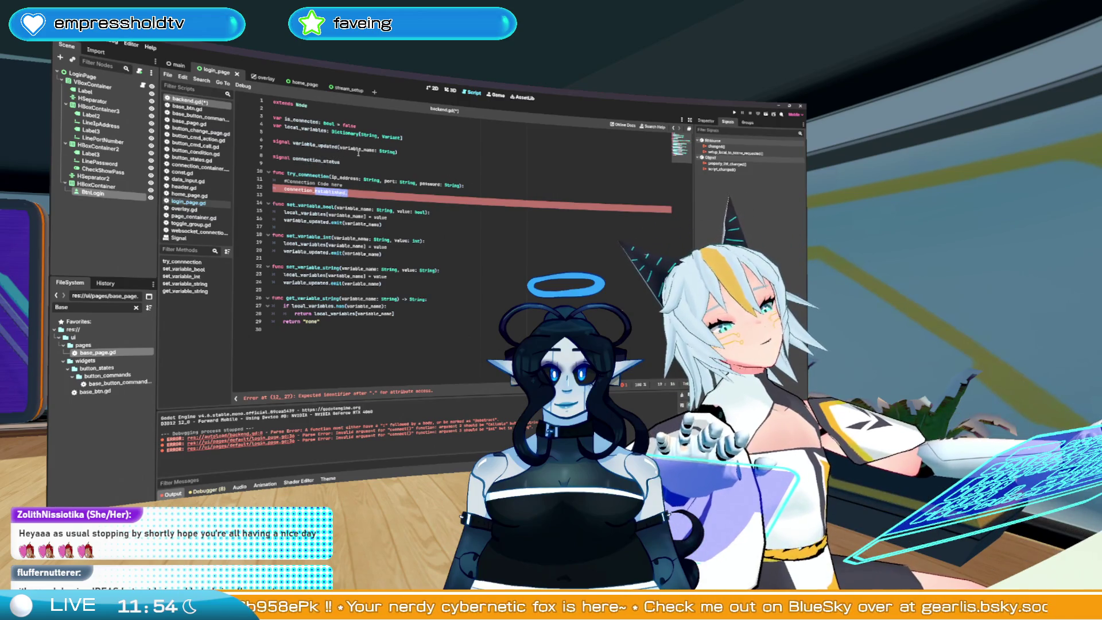
# - Give the connection_status signal a status_name String parameter
pyautogui.click(358, 163)
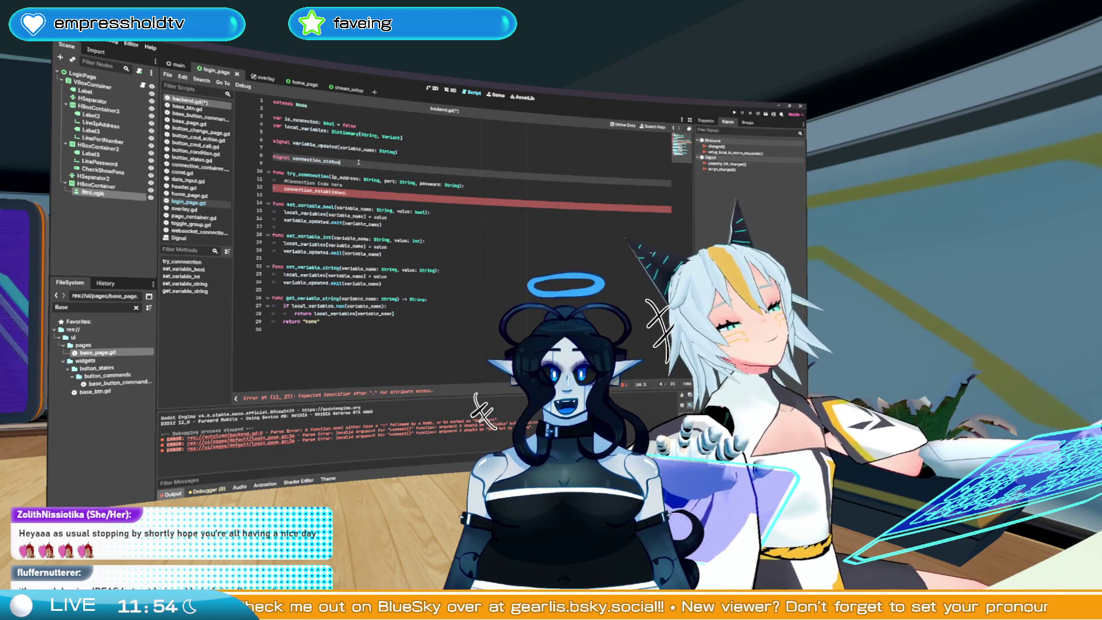
pyautogui.write('string')
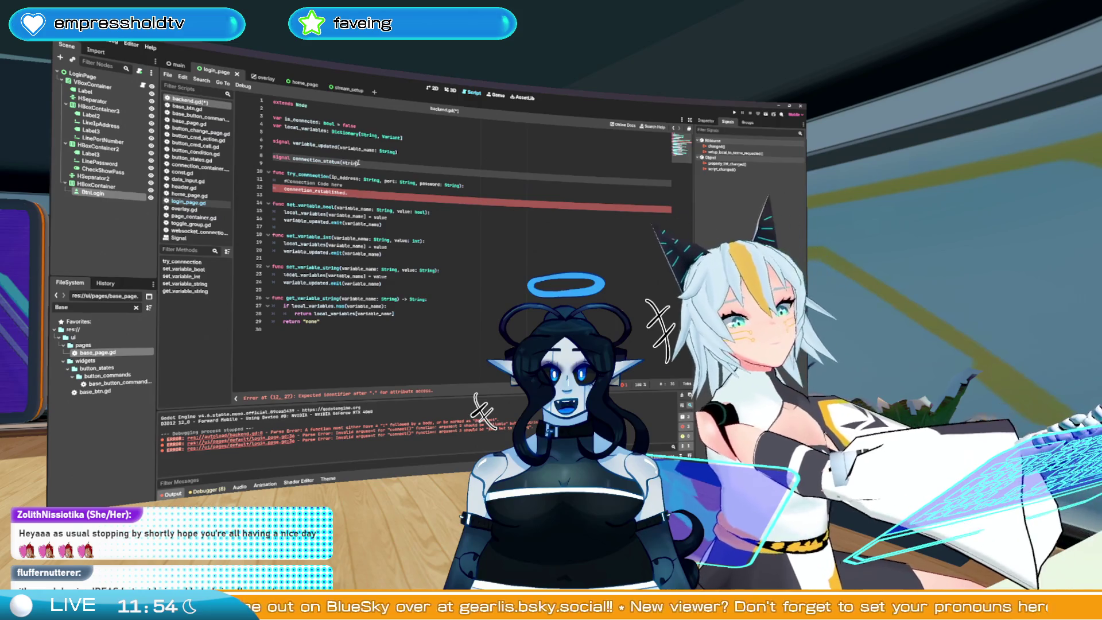
pyautogui.press('BackSpace')
pyautogui.press('BackSpace')
pyautogui.press('BackSpace')
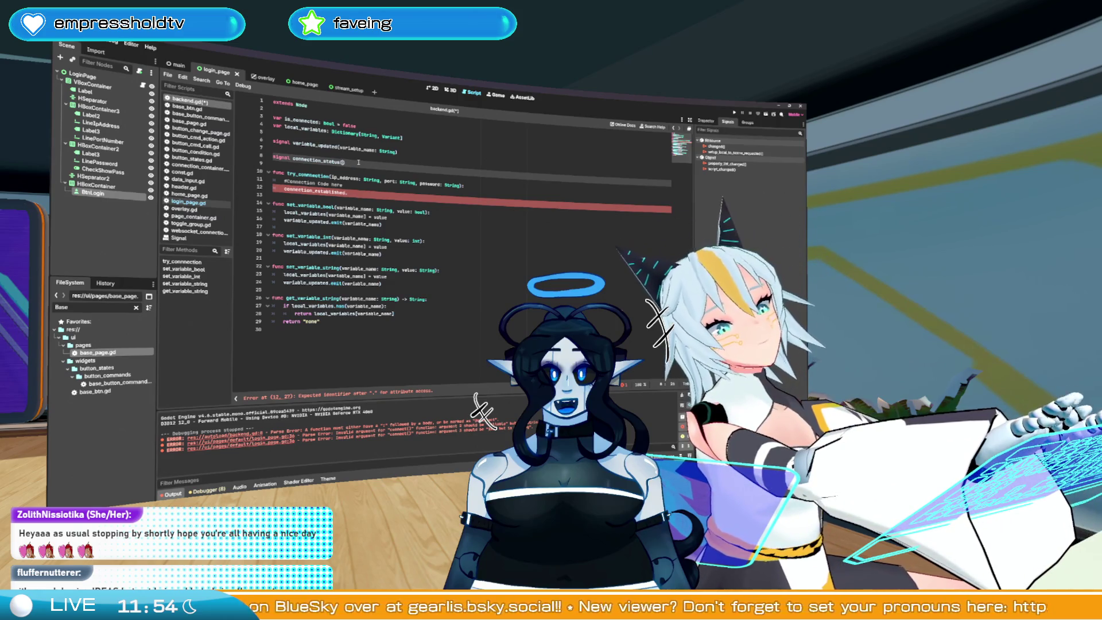
pyautogui.write('(status_name)')
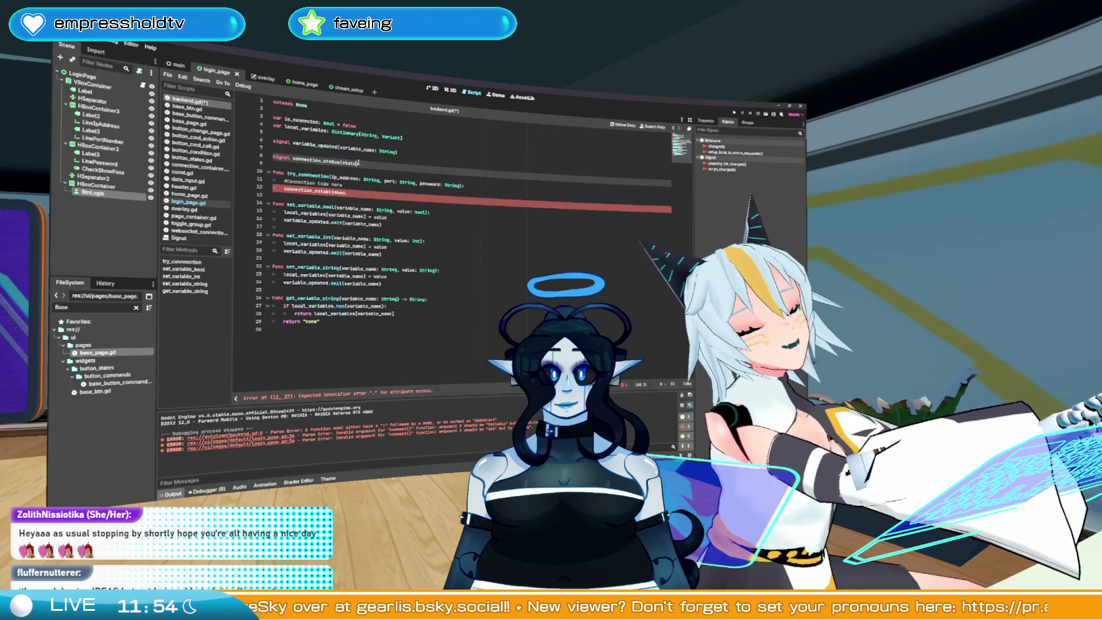
pyautogui.write(': String')
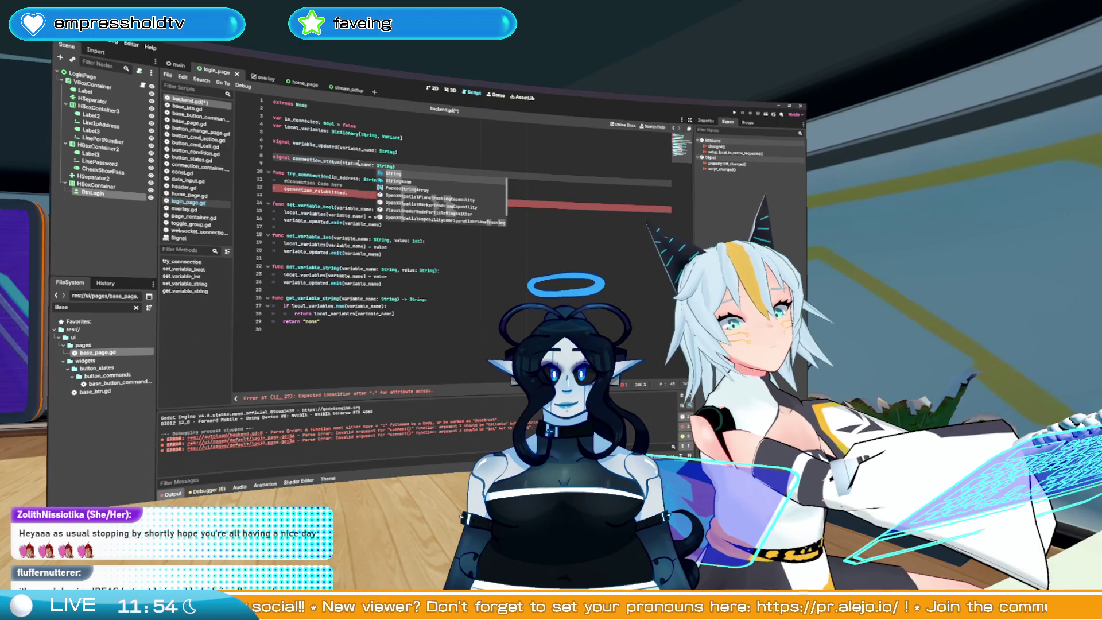
# - Make try_connection call connection_status.emit("connected") and save backend.gd
pyautogui.moveTo(361, 194); pyautogui.dragTo(315, 194)
pyautogui.write('status.')
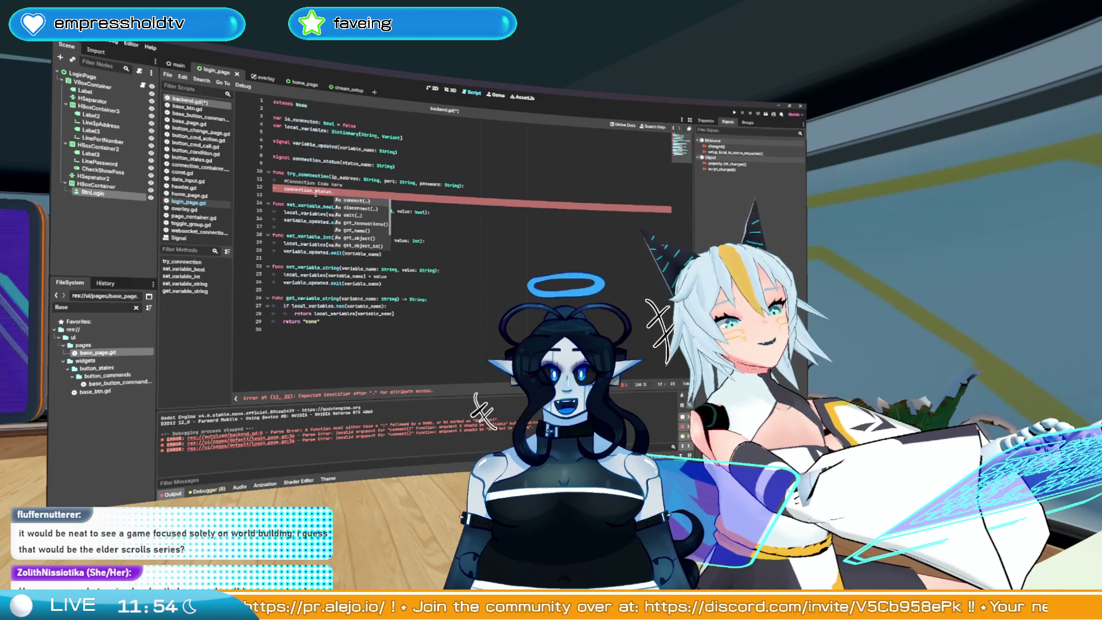
pyautogui.write('e')
pyautogui.press('Return')
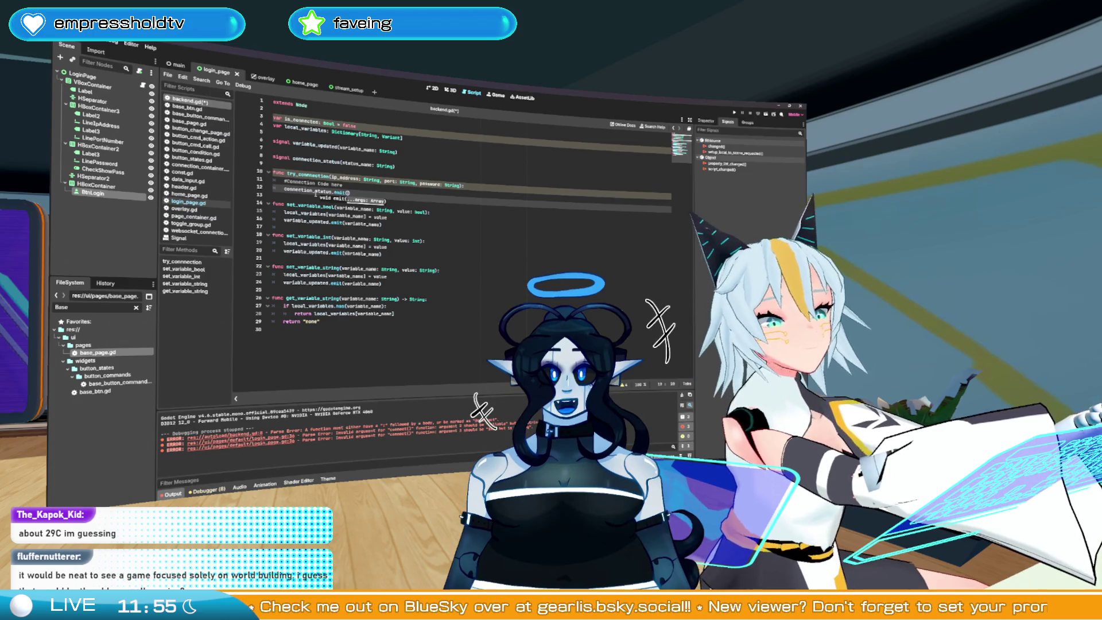
pyautogui.write('"connected')
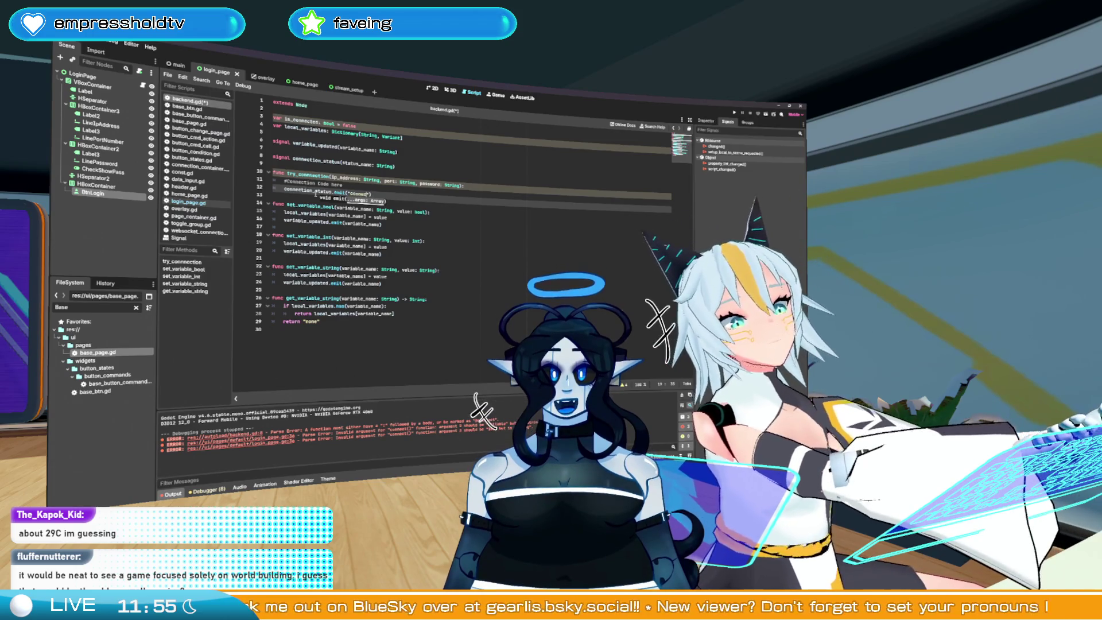
pyautogui.hotkey('ctrl', 's')
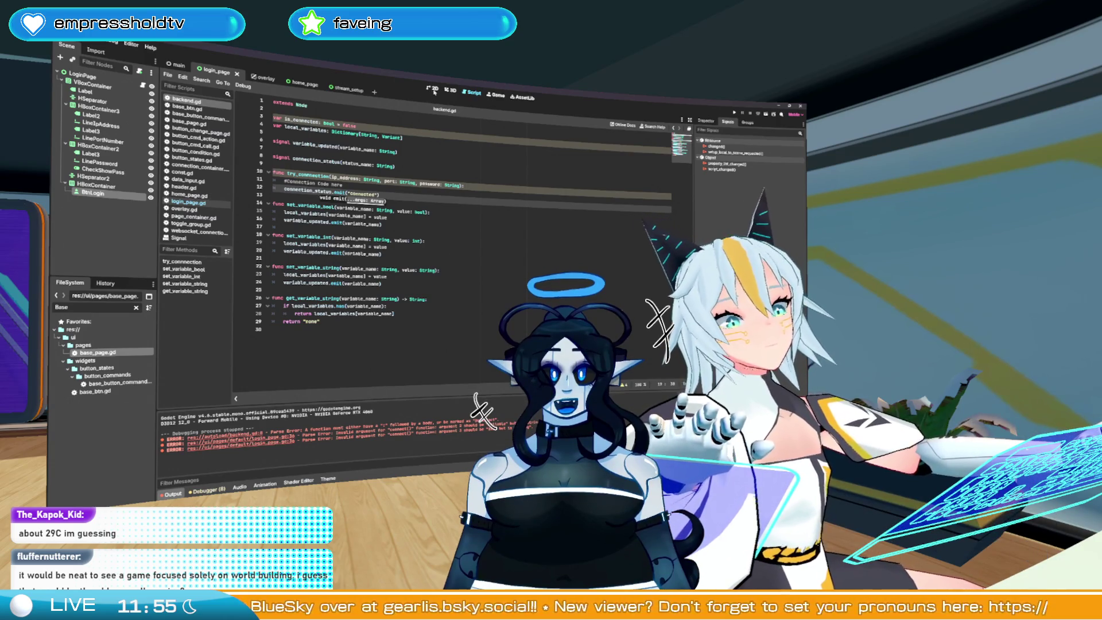
# - Add 'await Backend.connection_status' to submit() in login_page.gd
pyautogui.click(432, 89)
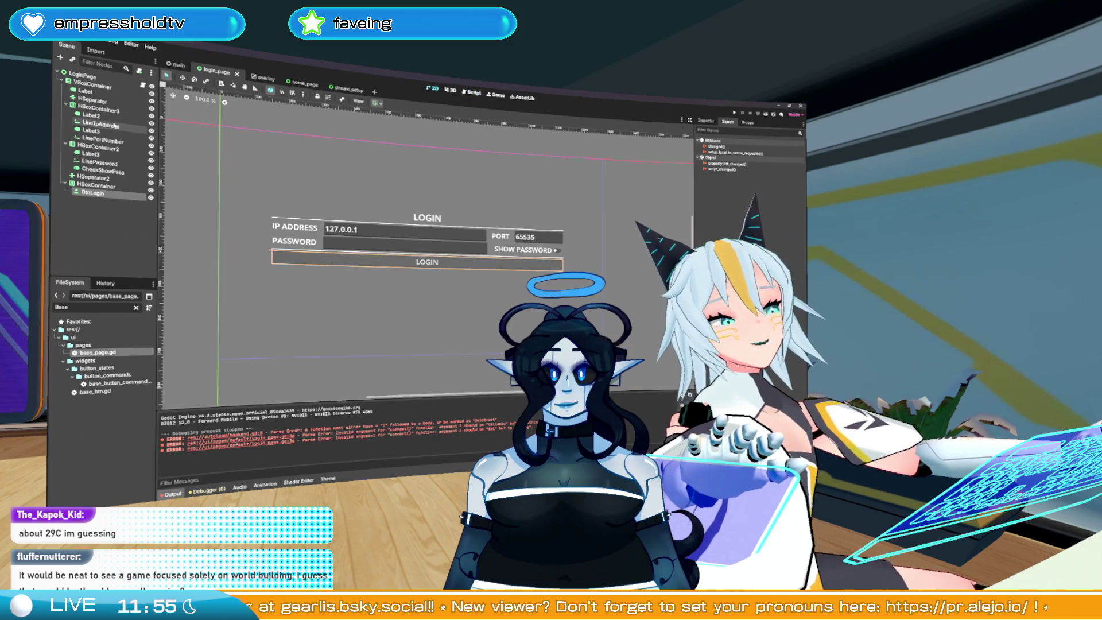
pyautogui.click(143, 85)
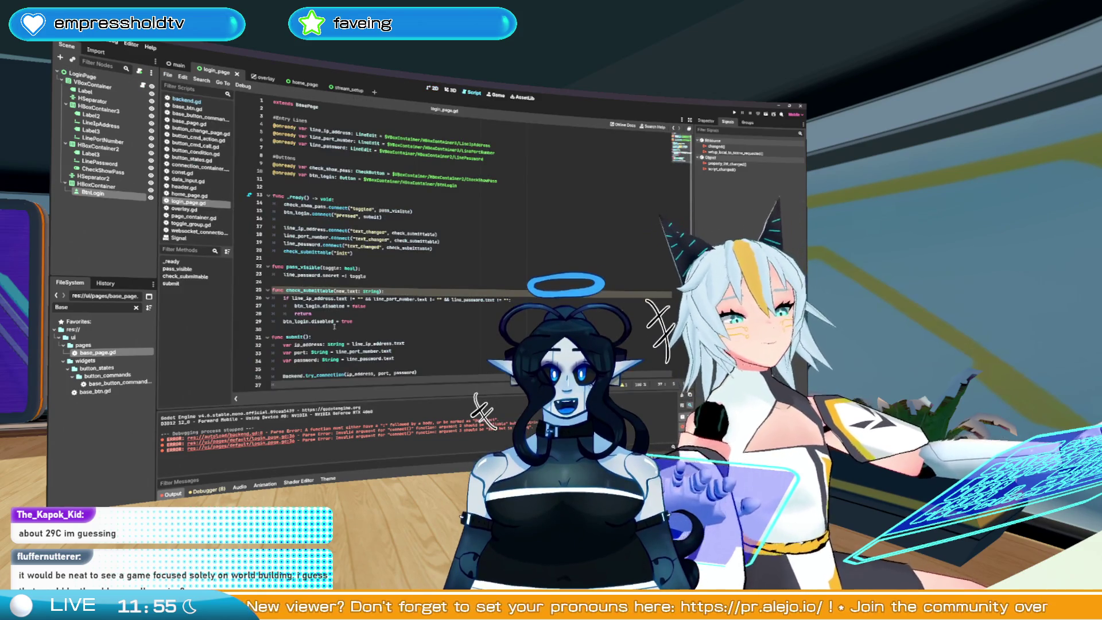
pyautogui.scroll(-1, 350, 299)
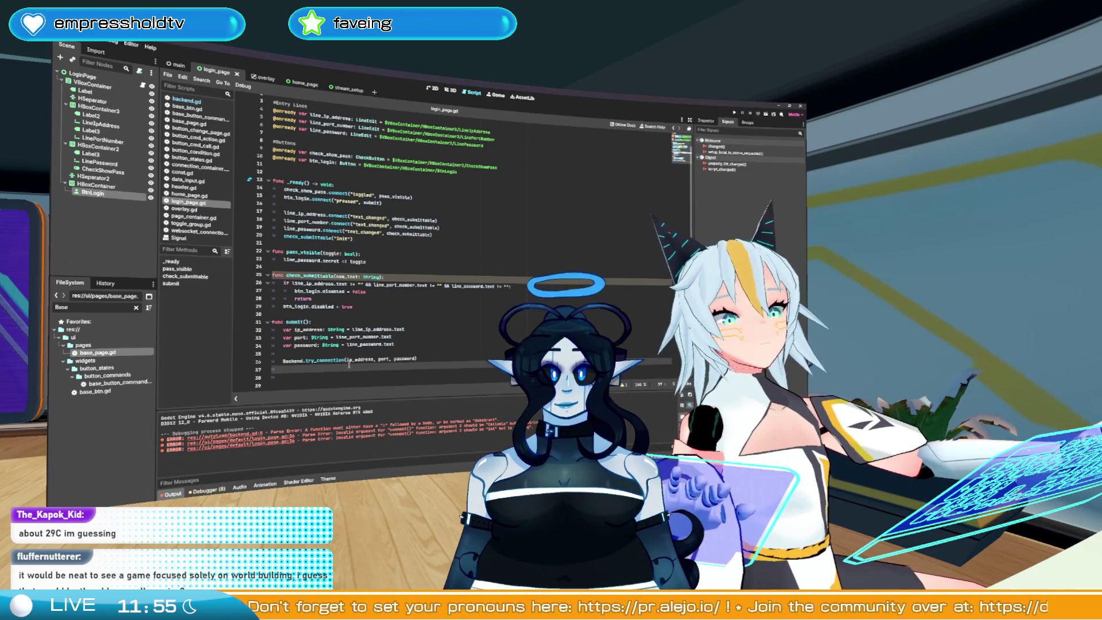
pyautogui.write('await')
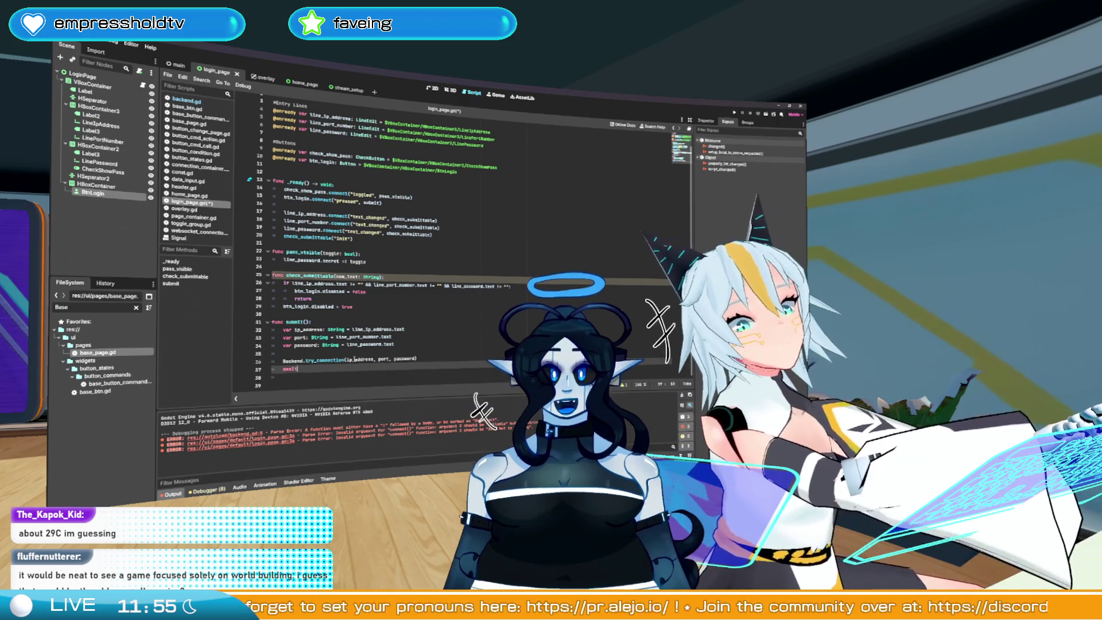
pyautogui.hotkey('ctrl', 'space')
pyautogui.write('Backend.')
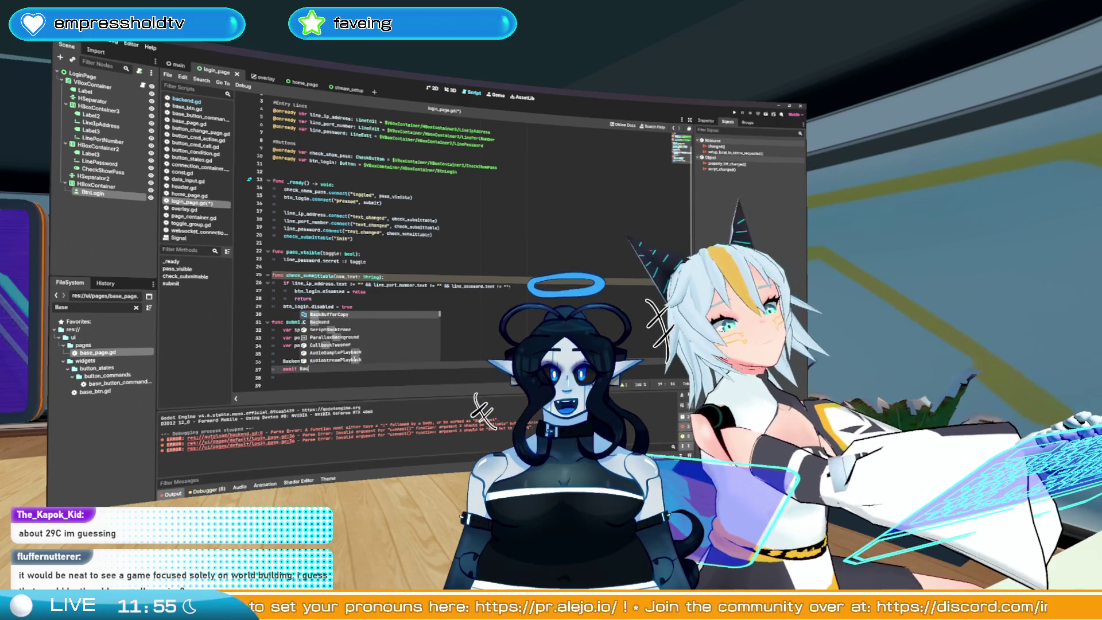
pyautogui.press('Return')
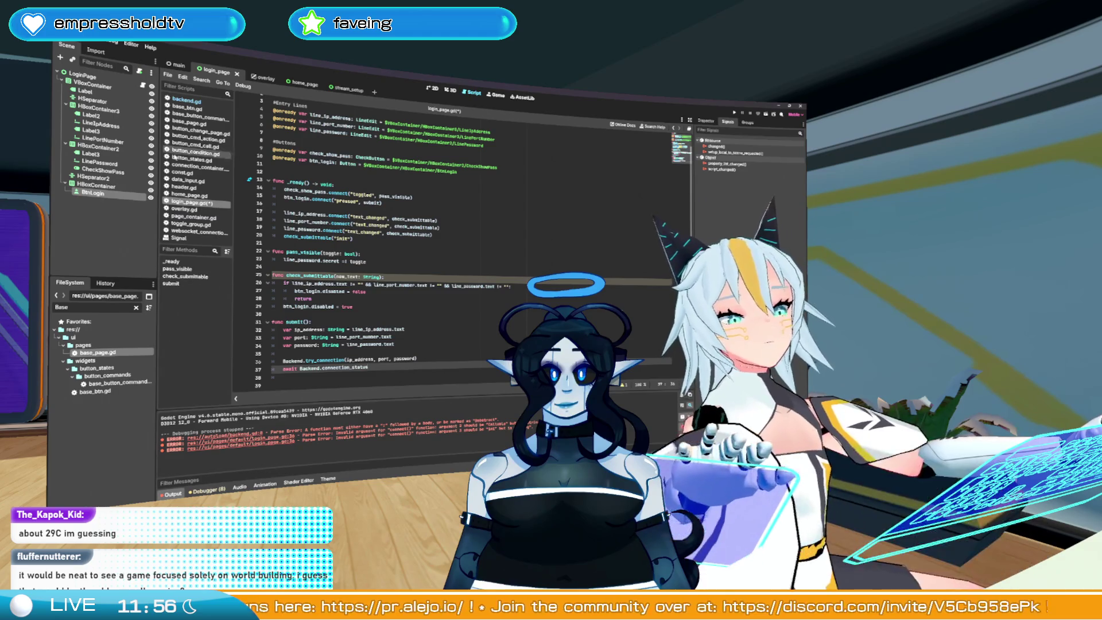
# - Open backend.gd via the Backend entry in Project Settings' Autoload list
pyautogui.click(436, 89)
pyautogui.click(468, 93)
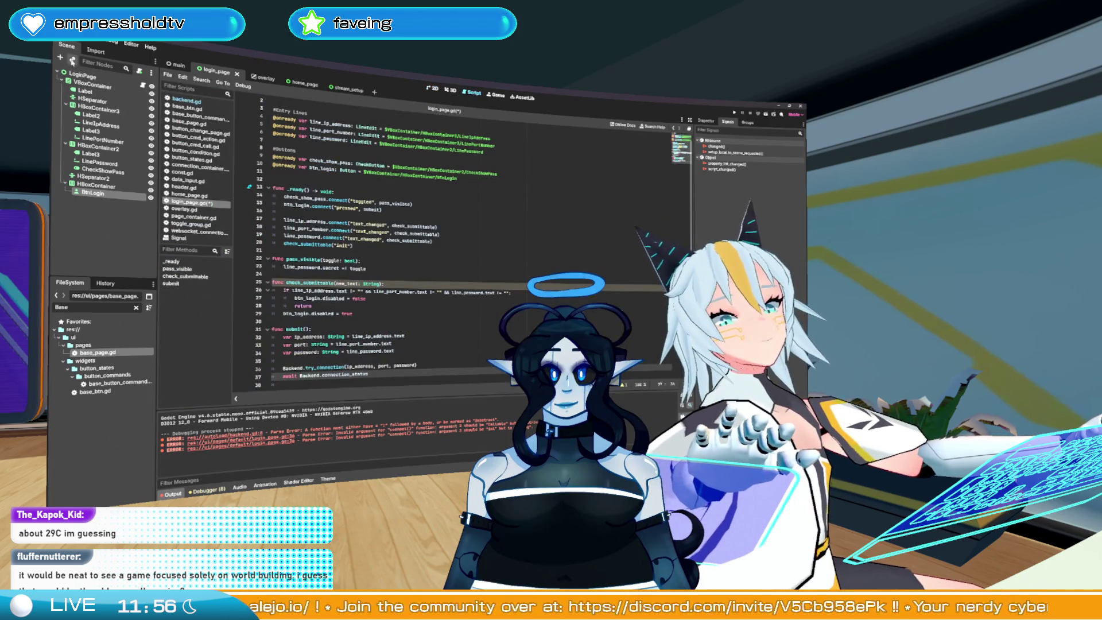
pyautogui.click(109, 42)
pyautogui.click(117, 62)
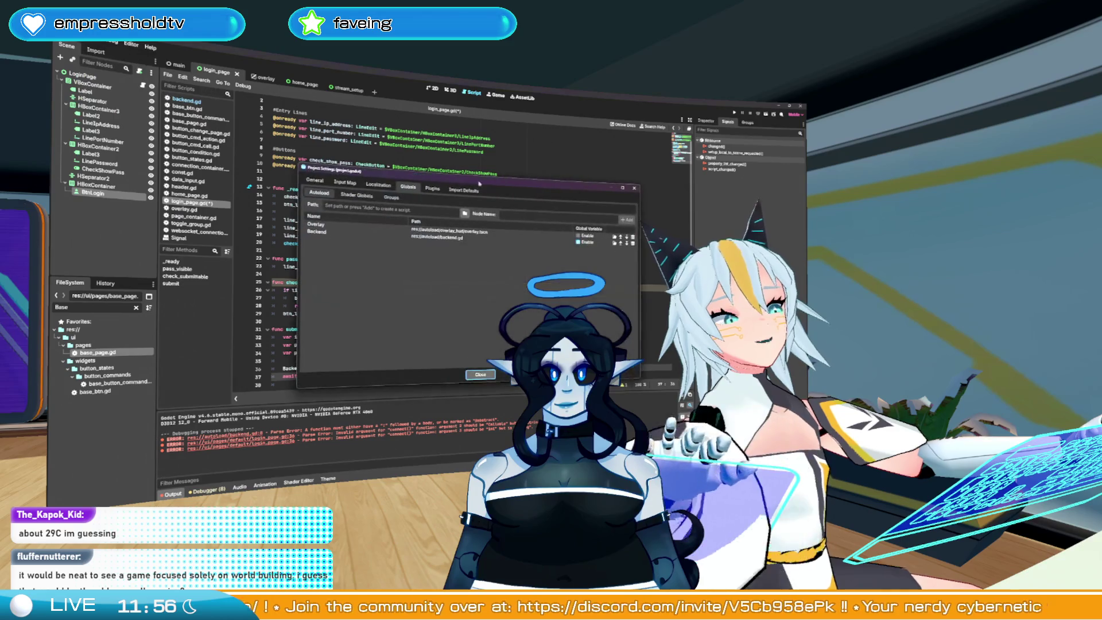
pyautogui.click(616, 244)
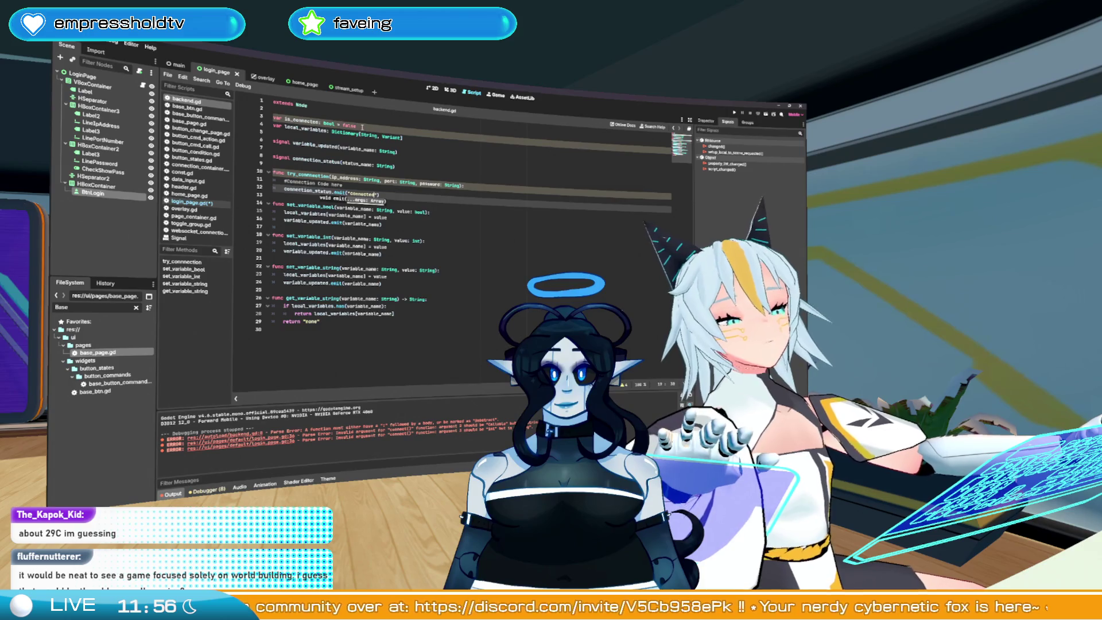
# - Rename backend.gd's signal to connection_updated with no argument
pyautogui.moveTo(363, 126); pyautogui.dragTo(286, 120)
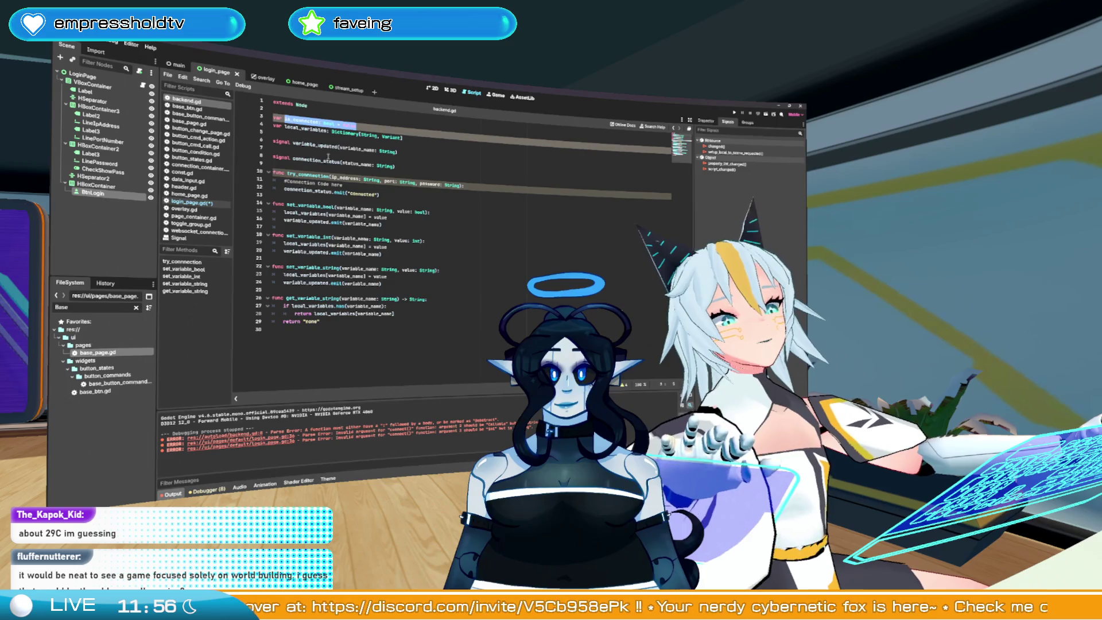
pyautogui.click(390, 198)
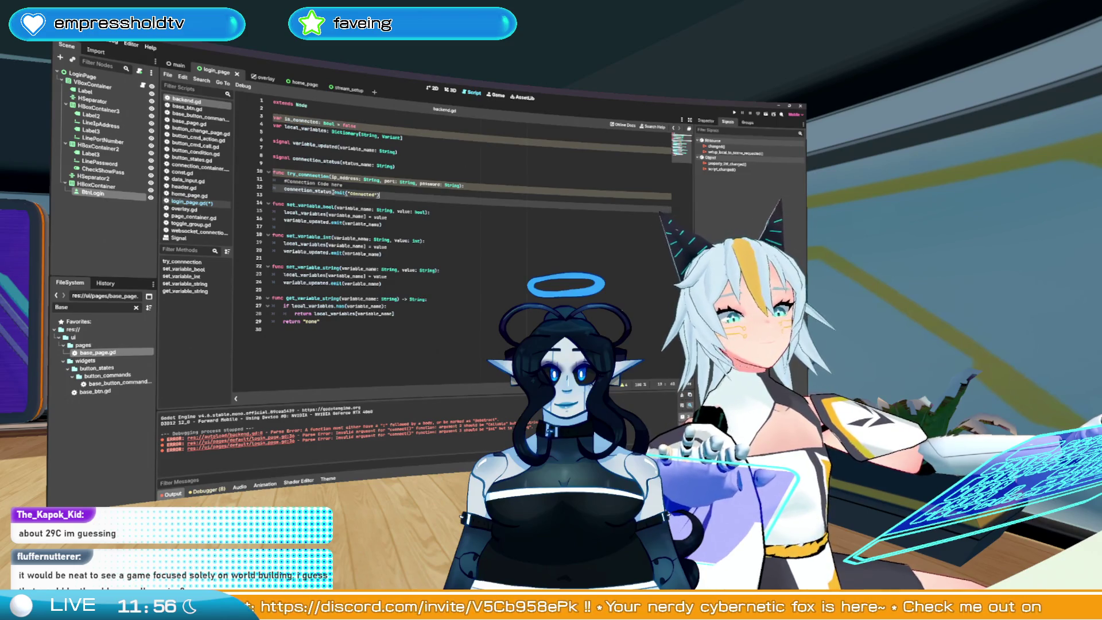
pyautogui.moveTo(395, 167); pyautogui.dragTo(323, 162)
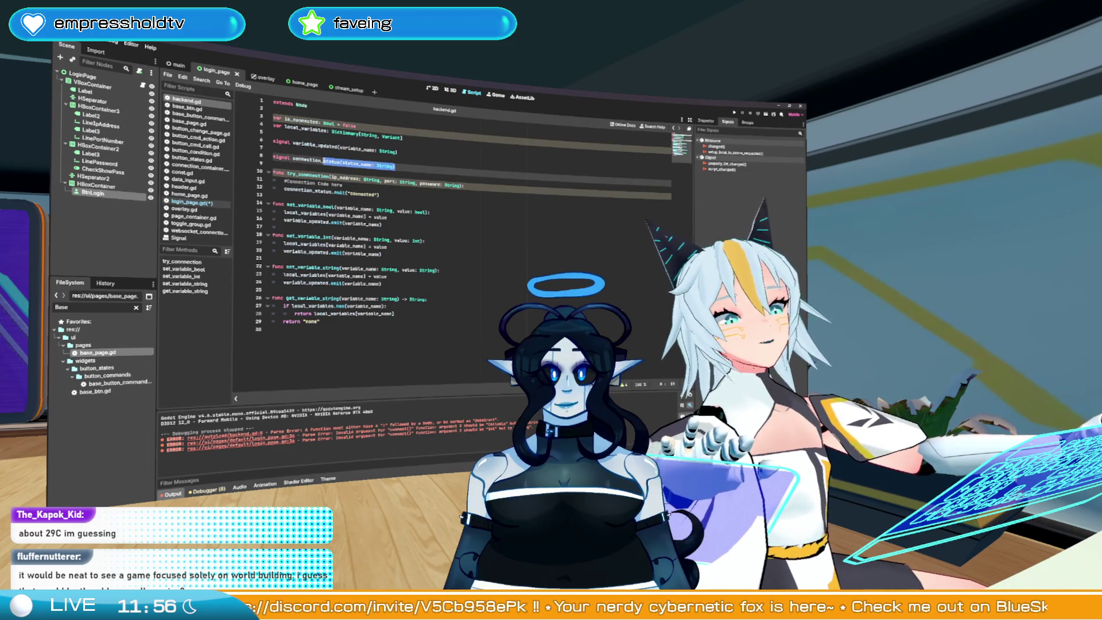
pyautogui.write('update')
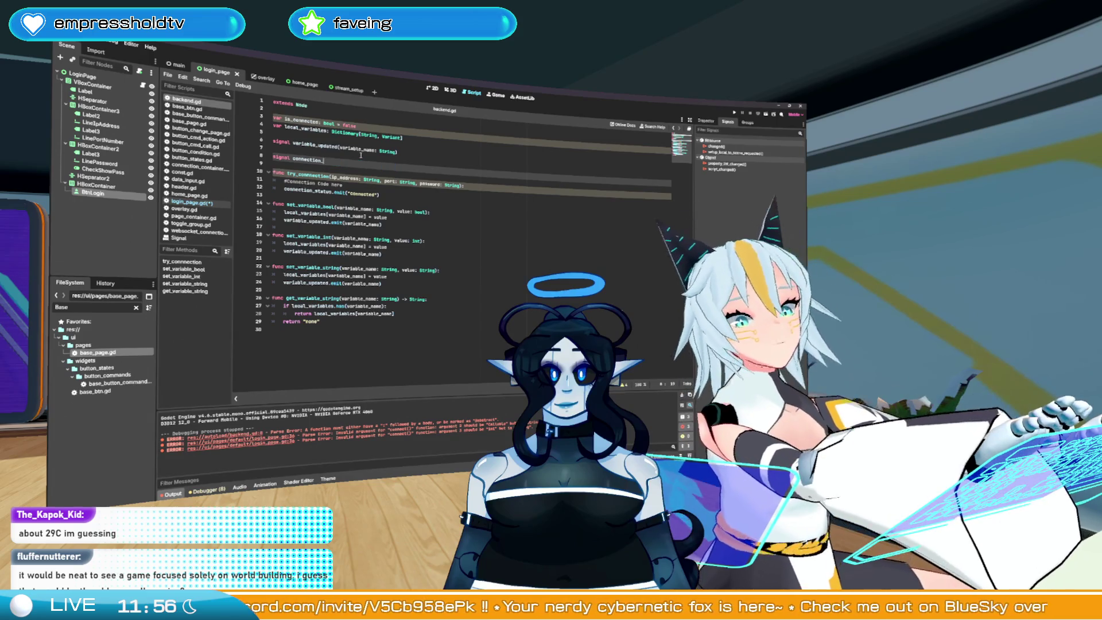
pyautogui.write('d')
# - Change the emit line to connection_updated.emit() and save all scripts
pyautogui.moveTo(379, 193); pyautogui.dragTo(314, 193)
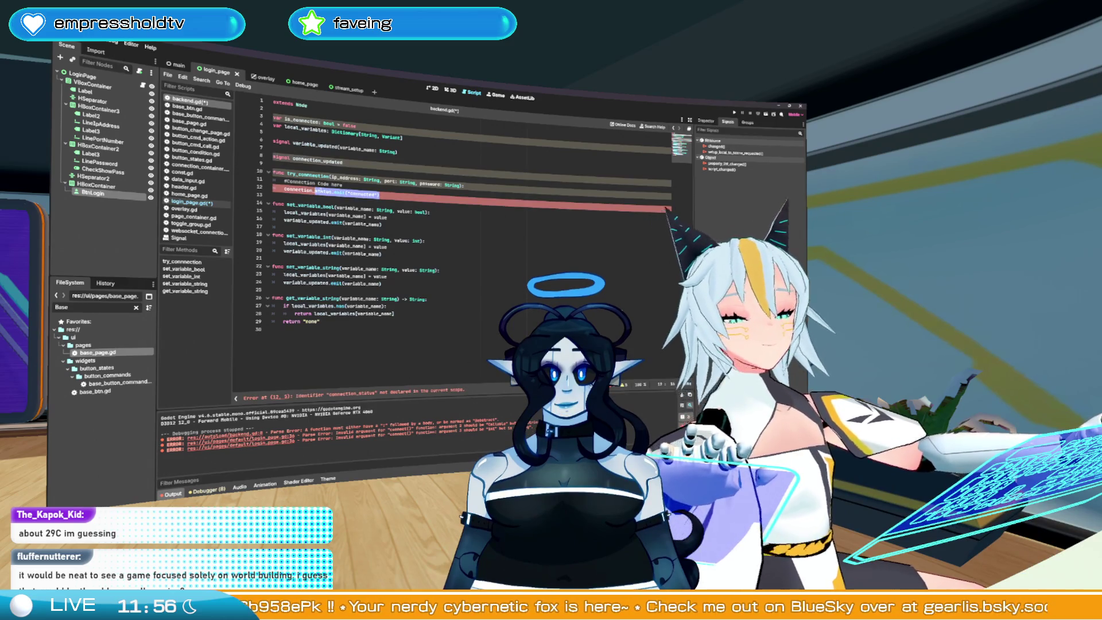
pyautogui.write('updated.emit()')
pyautogui.click(308, 175)
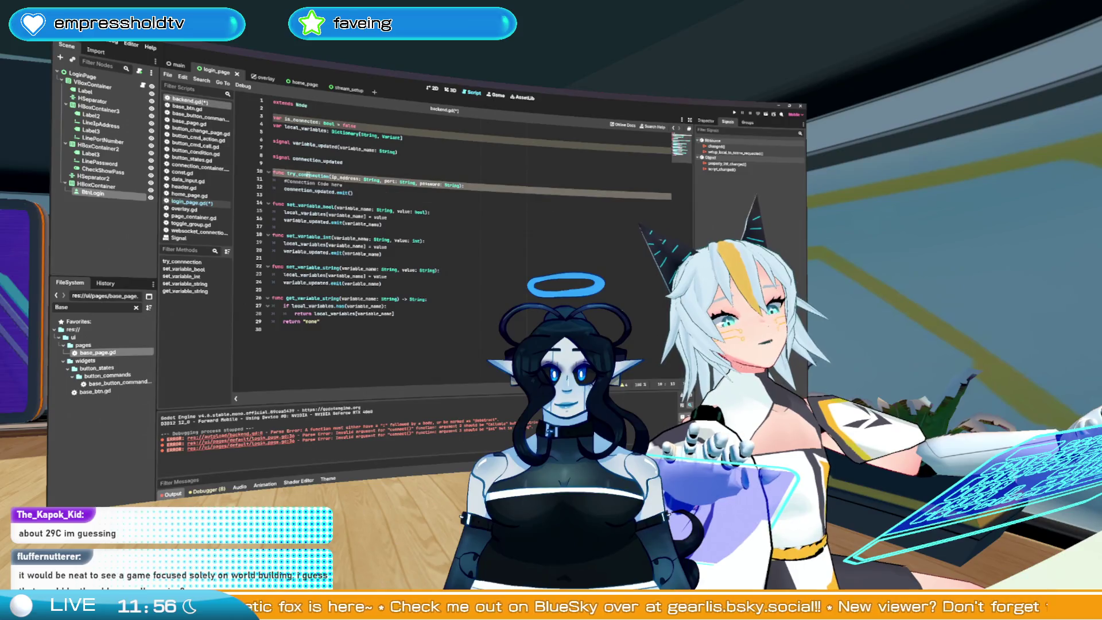
pyautogui.moveTo(286, 180); pyautogui.dragTo(347, 185)
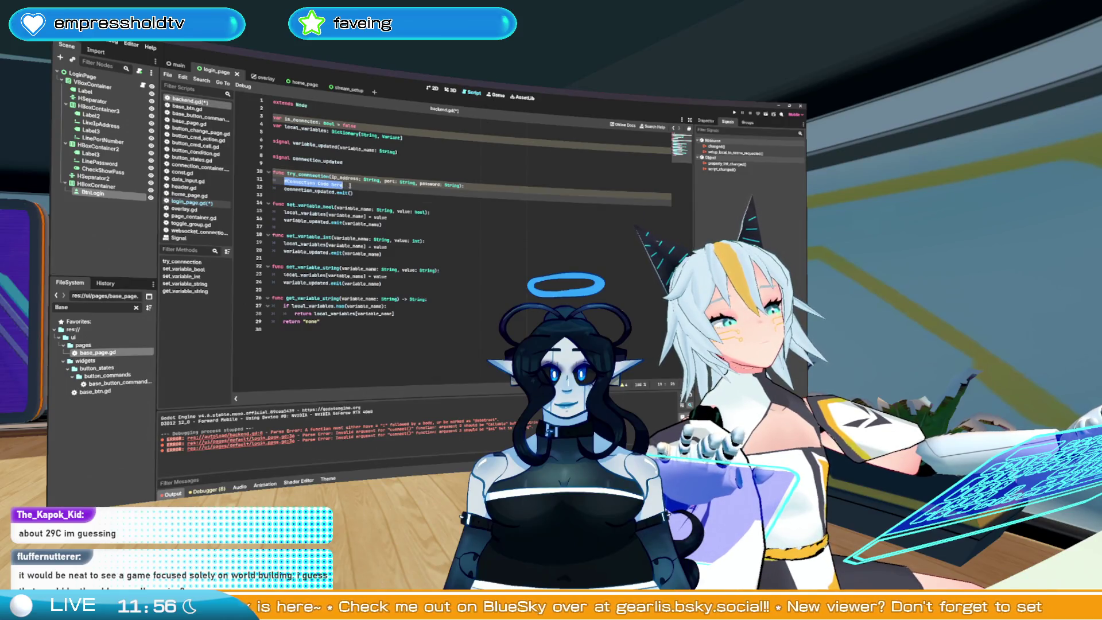
pyautogui.click(347, 185)
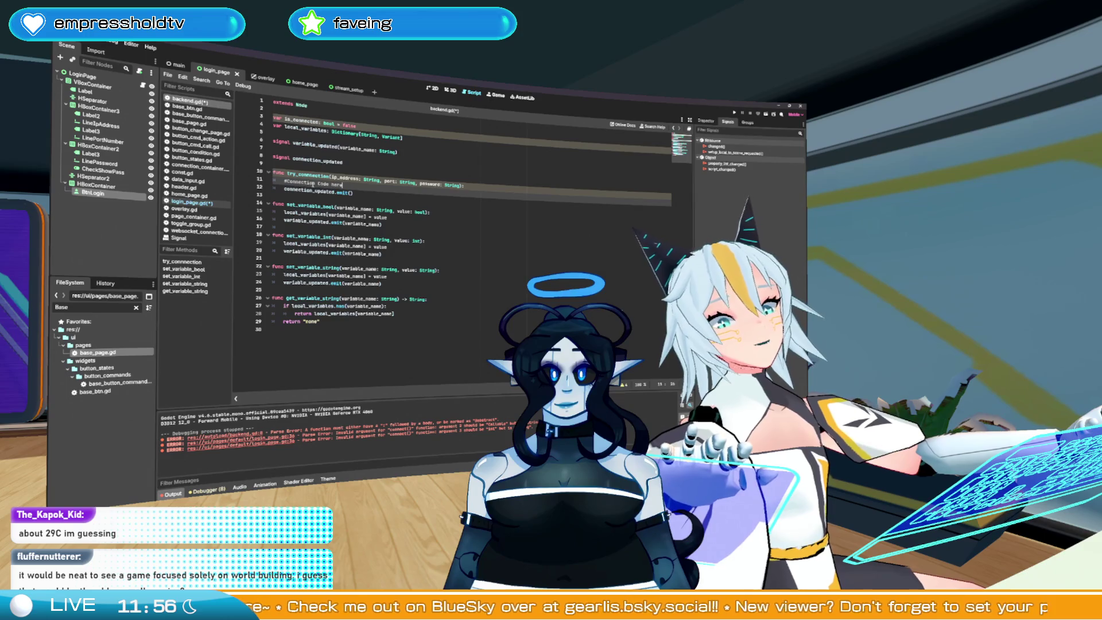
pyautogui.click(342, 193)
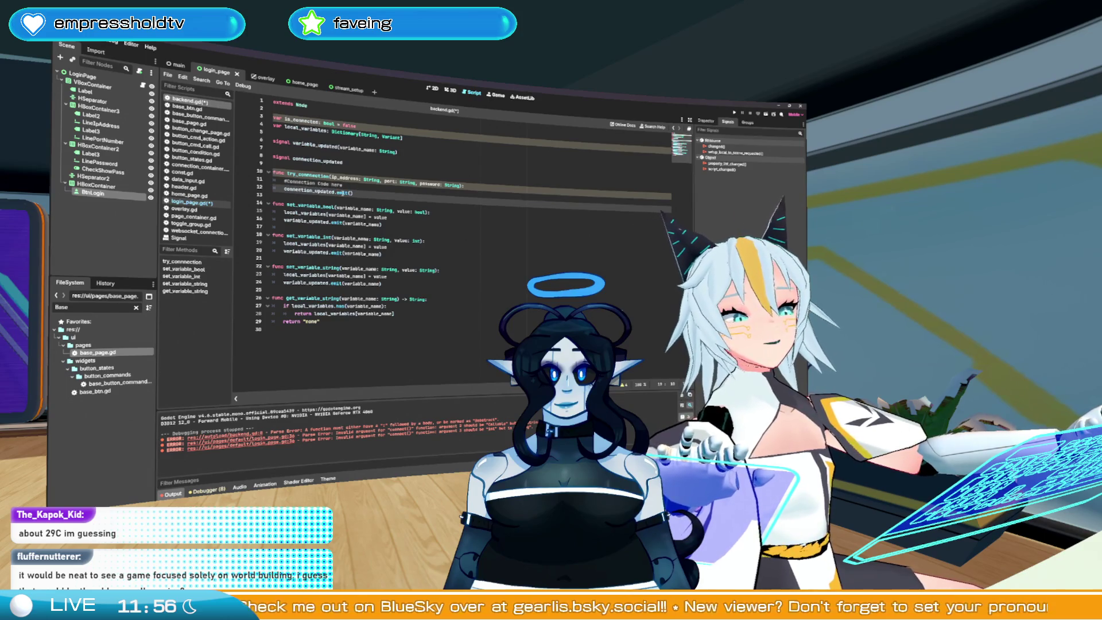
pyautogui.hotkey('ctrl', 's')
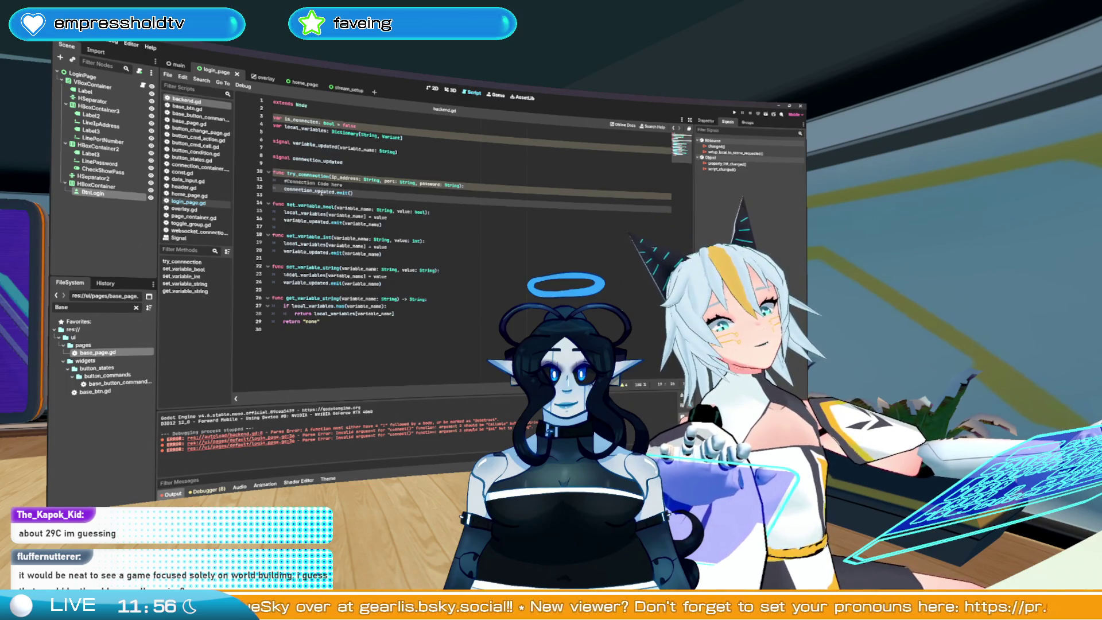
pyautogui.click(430, 89)
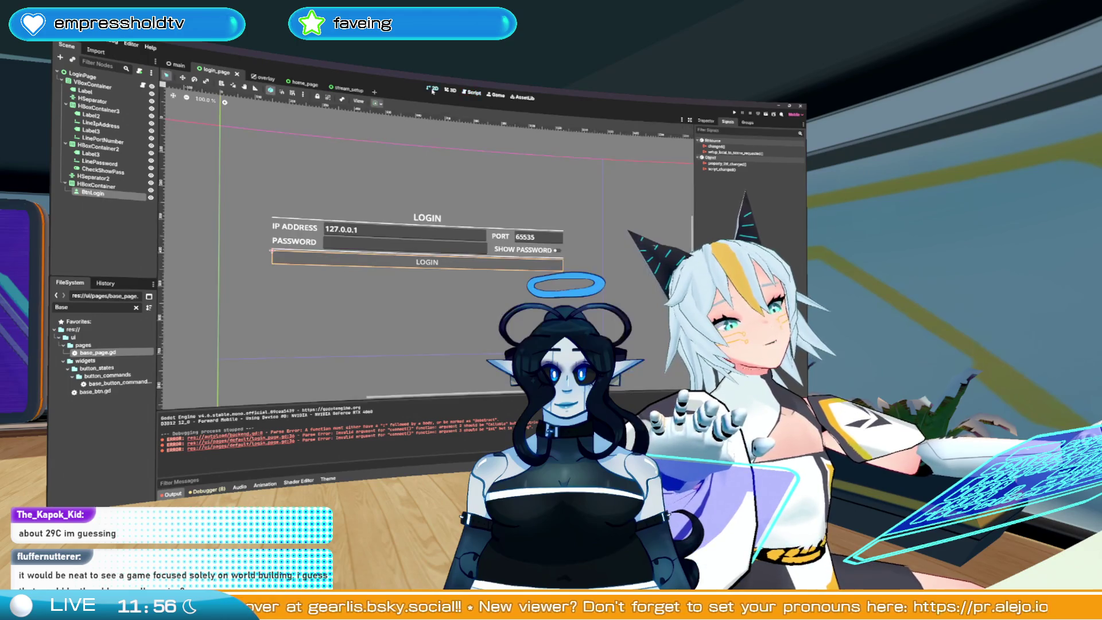
# - Change line 37 of login_page.gd to 'await Backend.connection_updated' and start a new line below
pyautogui.click(469, 93)
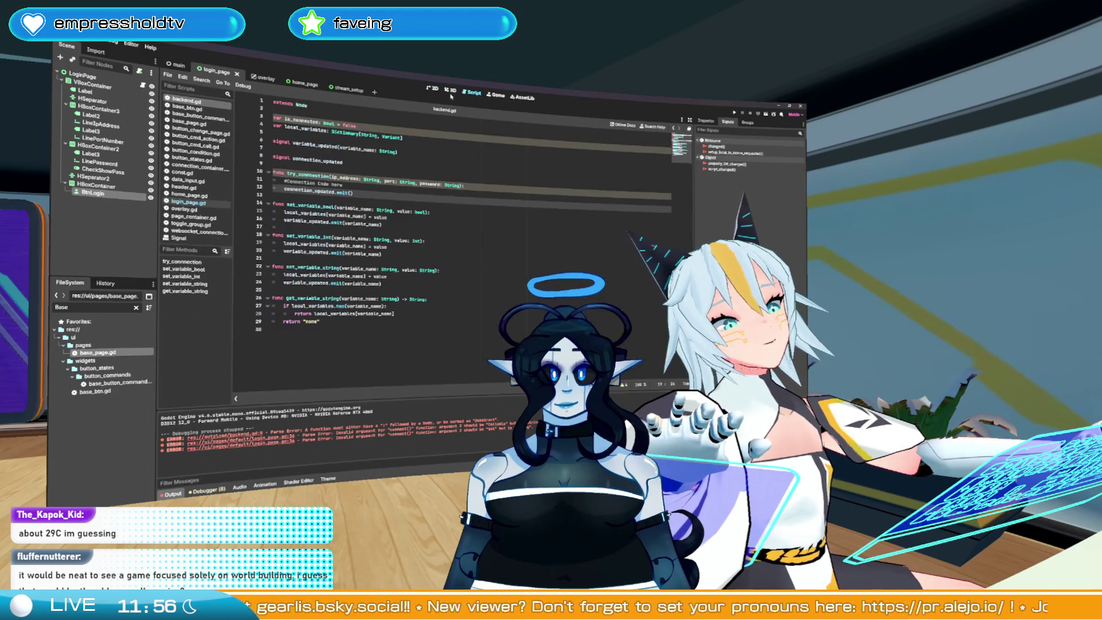
pyautogui.click(432, 90)
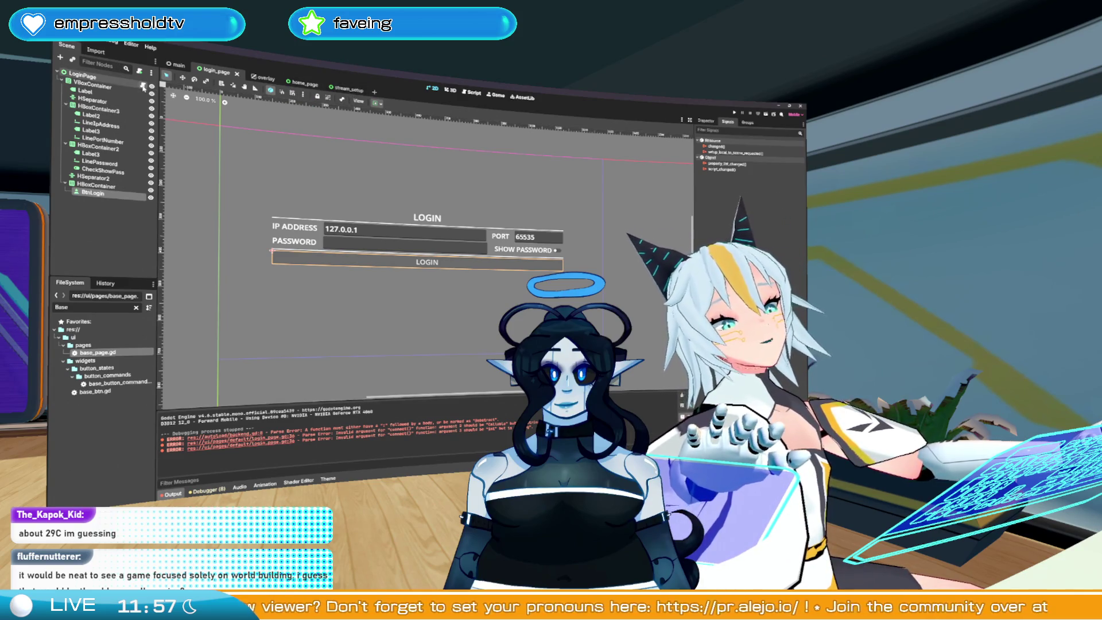
pyautogui.click(143, 86)
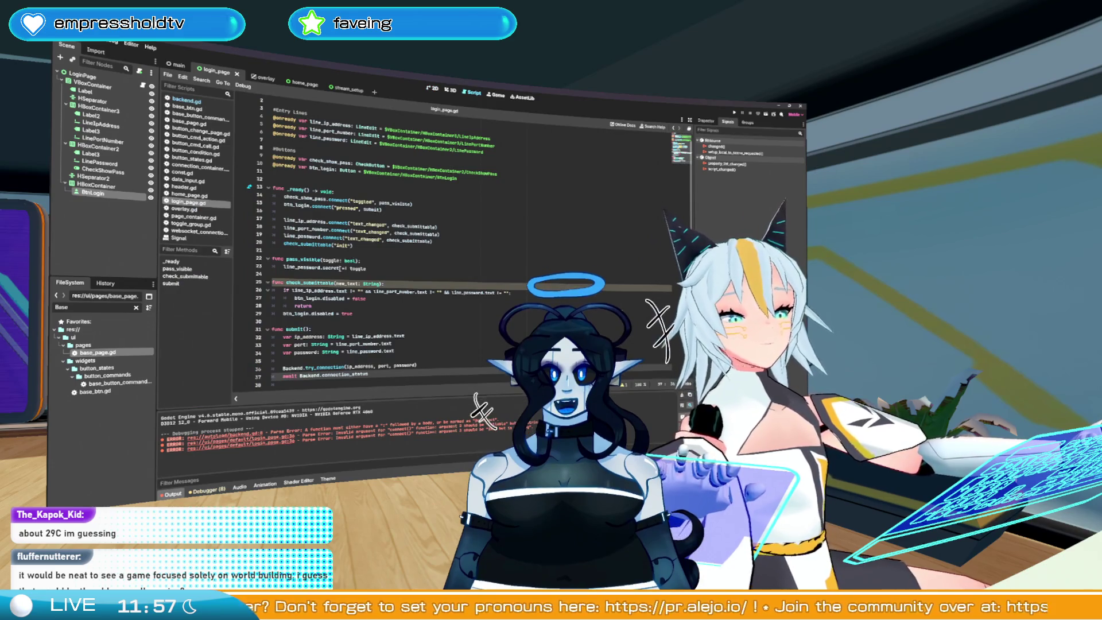
pyautogui.hotkey('ctrl', 'BackSpace')
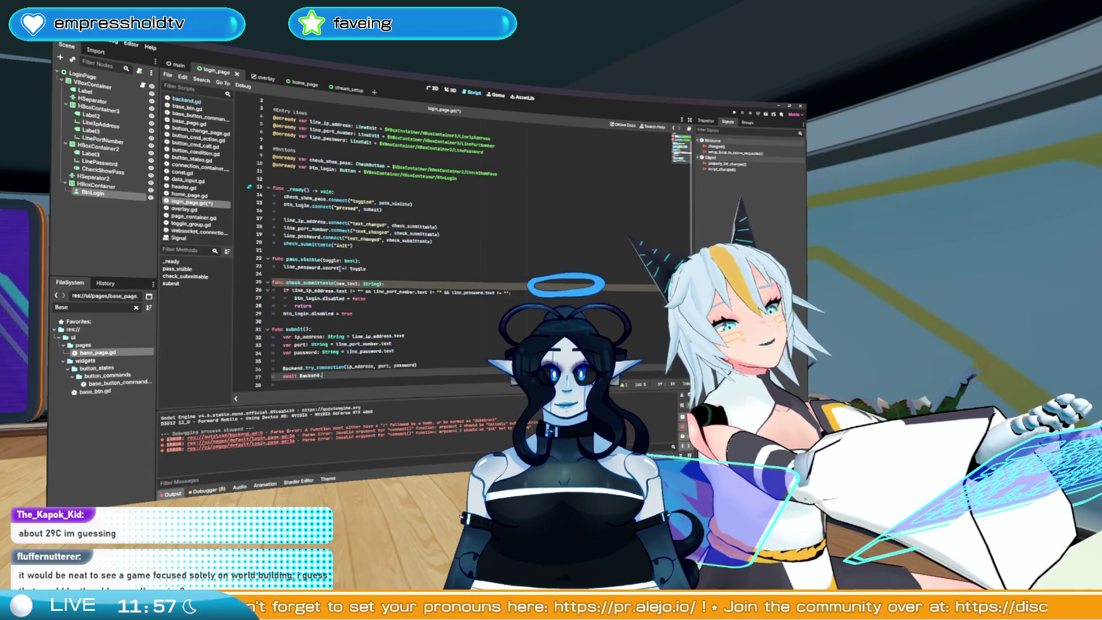
pyautogui.write('conn')
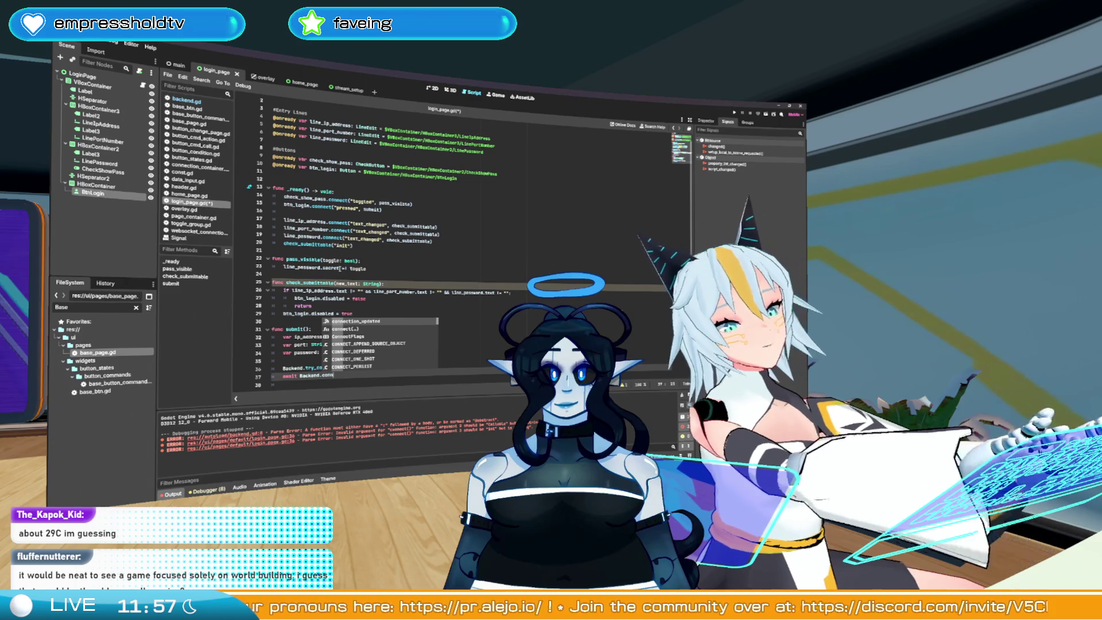
pyautogui.press('Return')
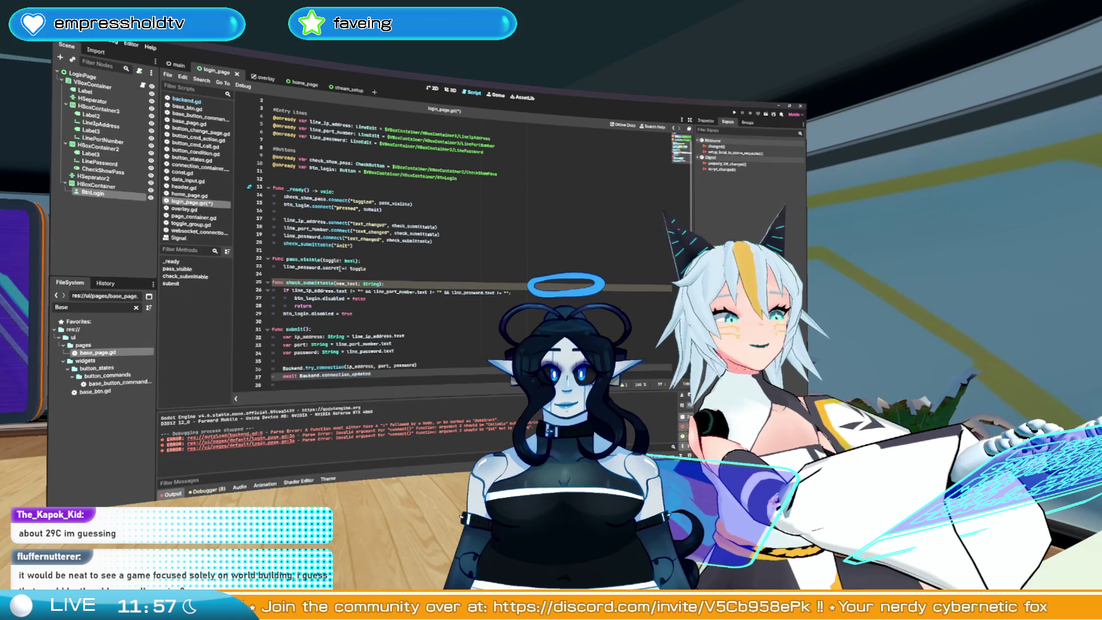
pyautogui.press('Return')
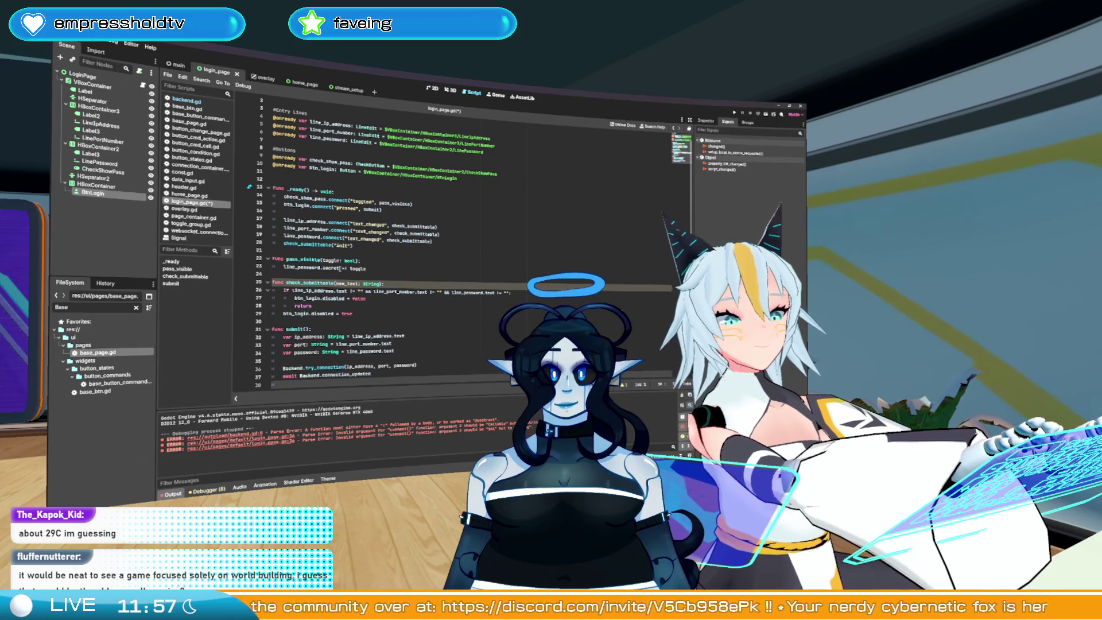
# - Add an 'if Backend.is_connected:' line below the await and begin its body
pyautogui.press('Return')
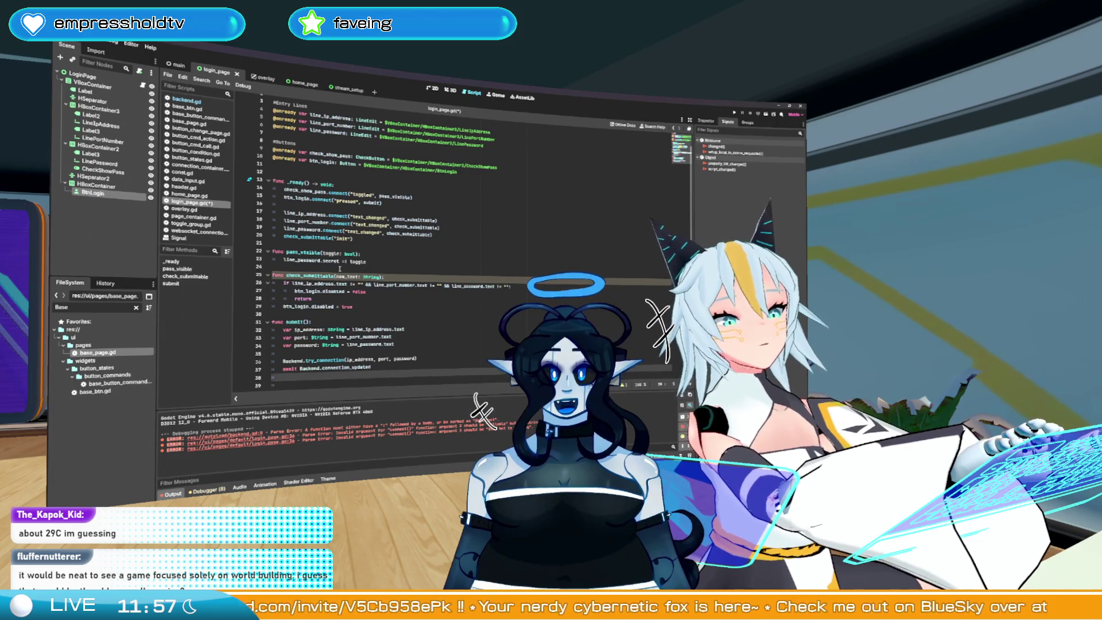
pyautogui.write('is')
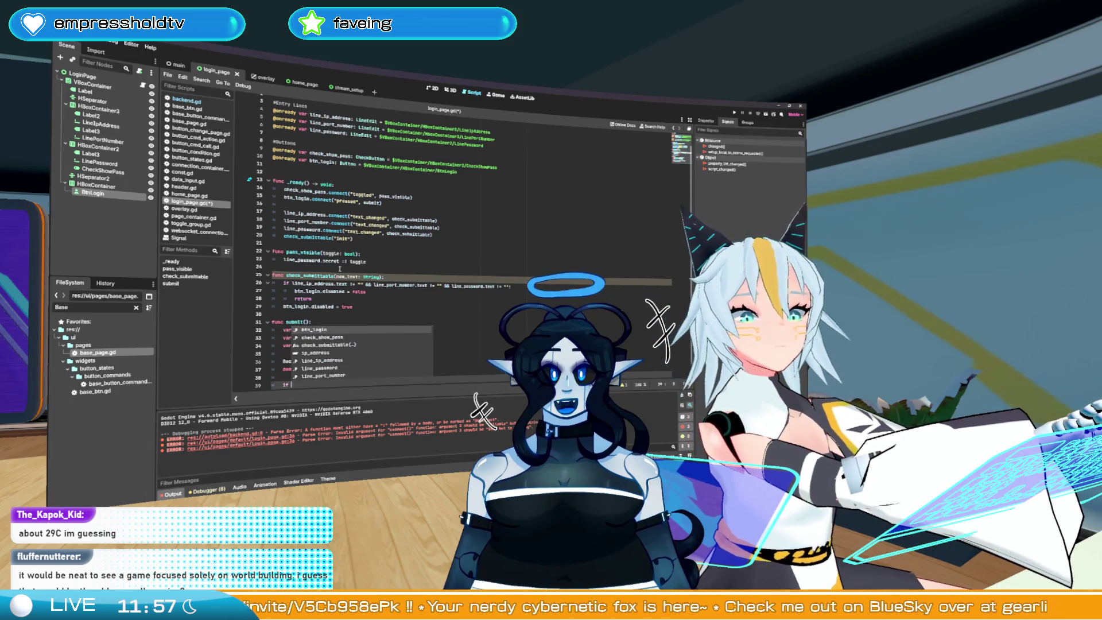
pyautogui.press('BackSpace')
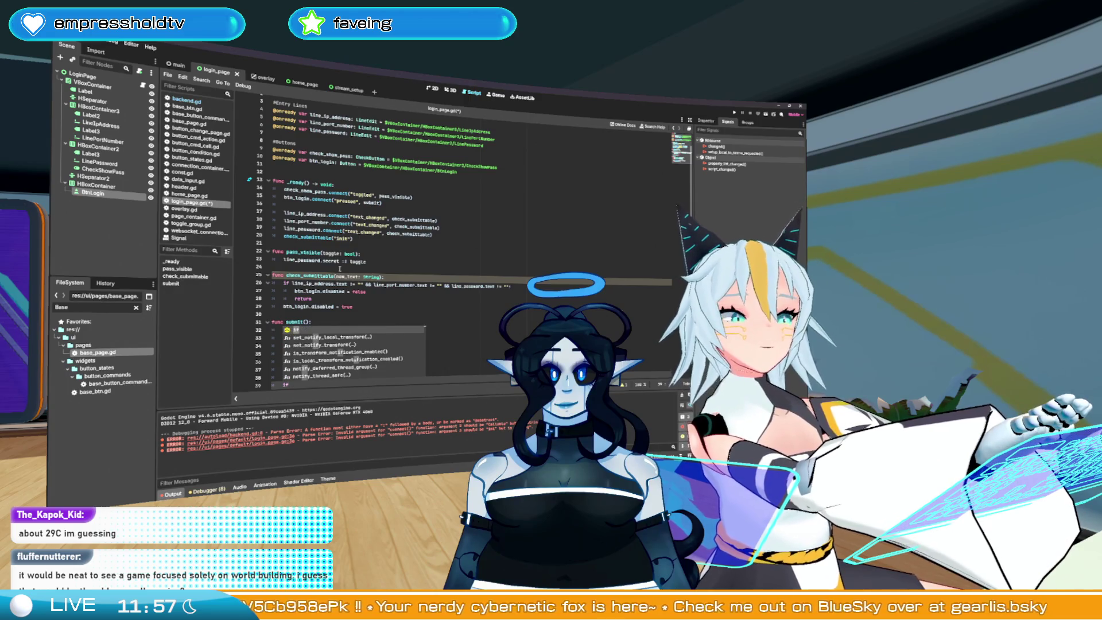
pyautogui.write('butt')
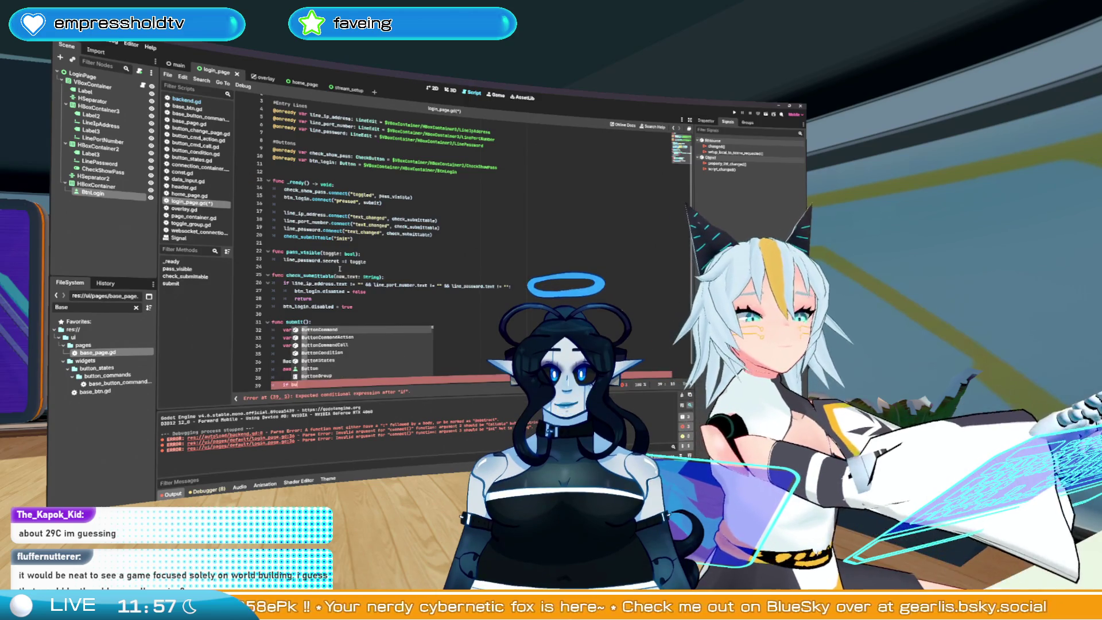
pyautogui.press('BackSpace')
pyautogui.press('BackSpace')
pyautogui.press('BackSpace')
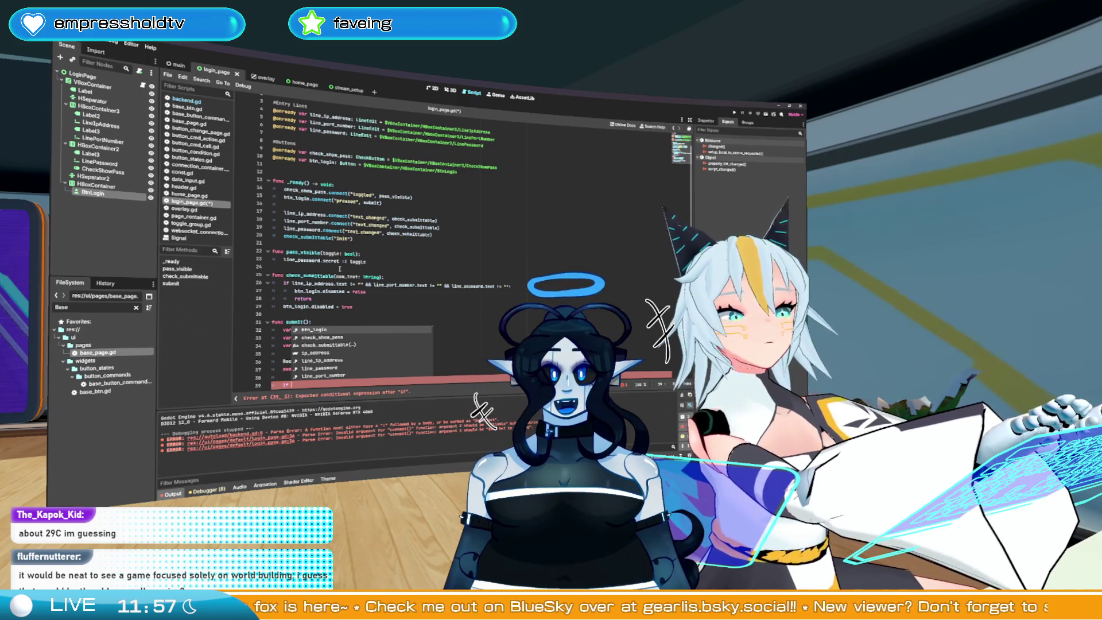
pyautogui.write('Back')
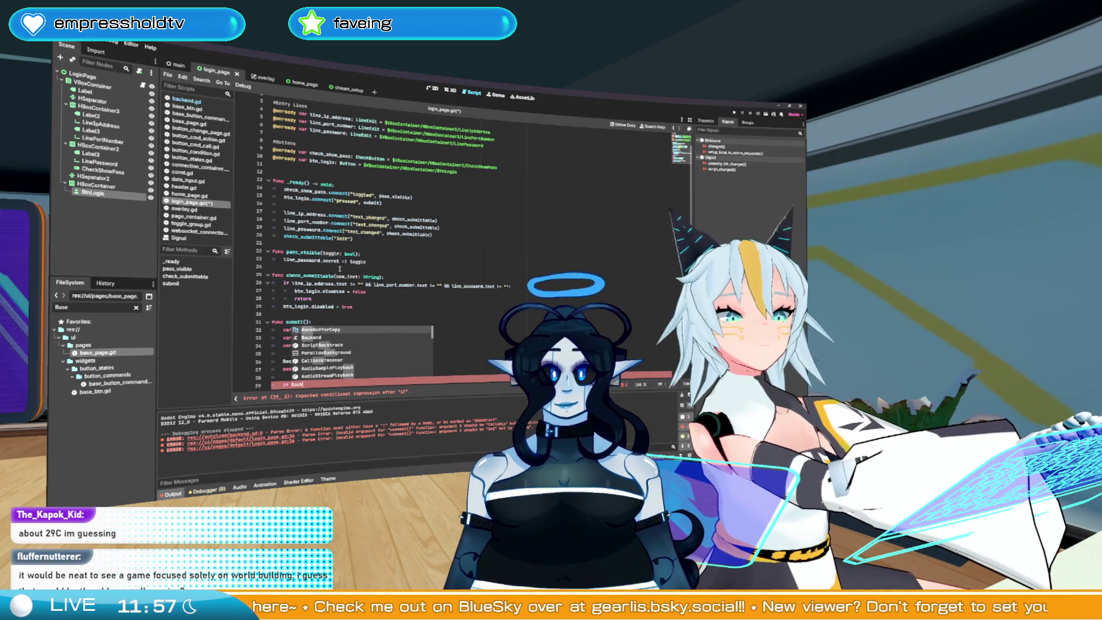
pyautogui.write('end.')
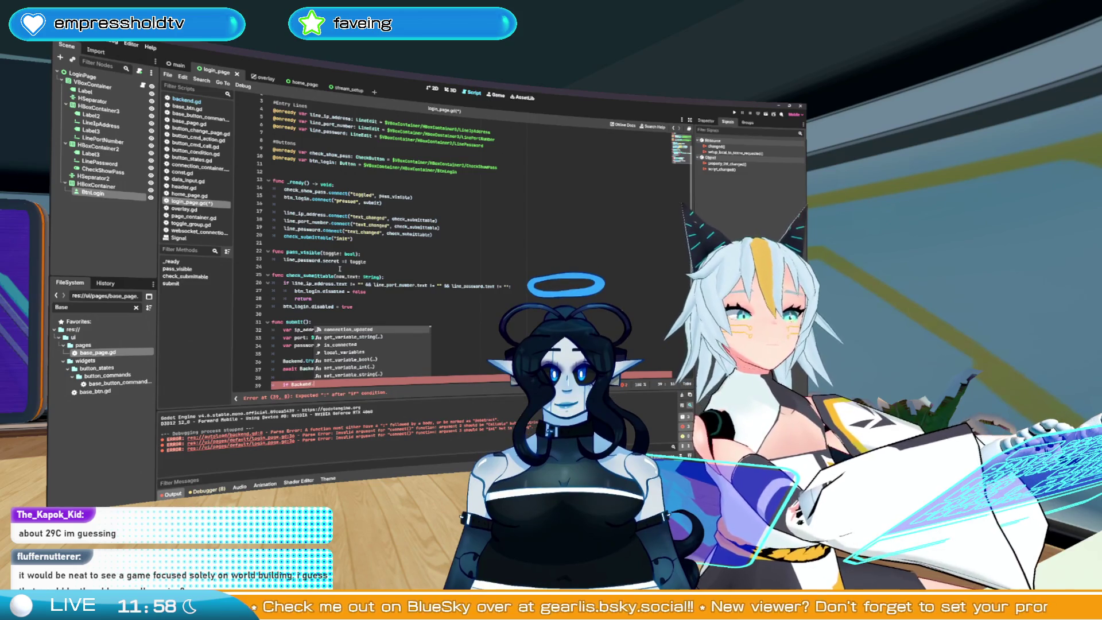
pyautogui.write('is')
pyautogui.press('Return')
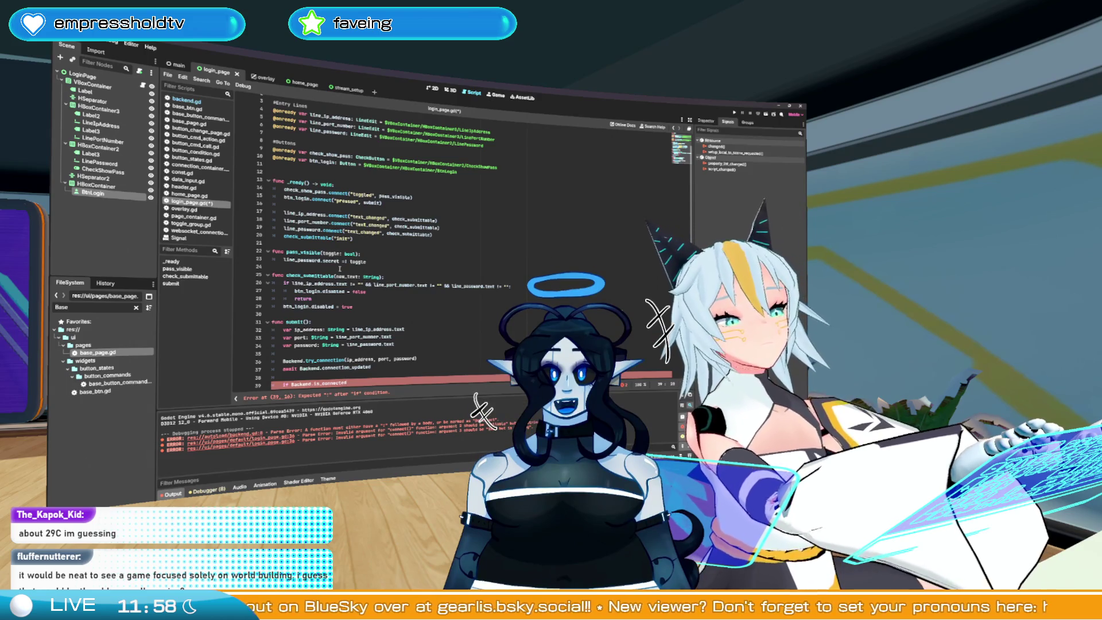
pyautogui.write(':')
pyautogui.press('Return')
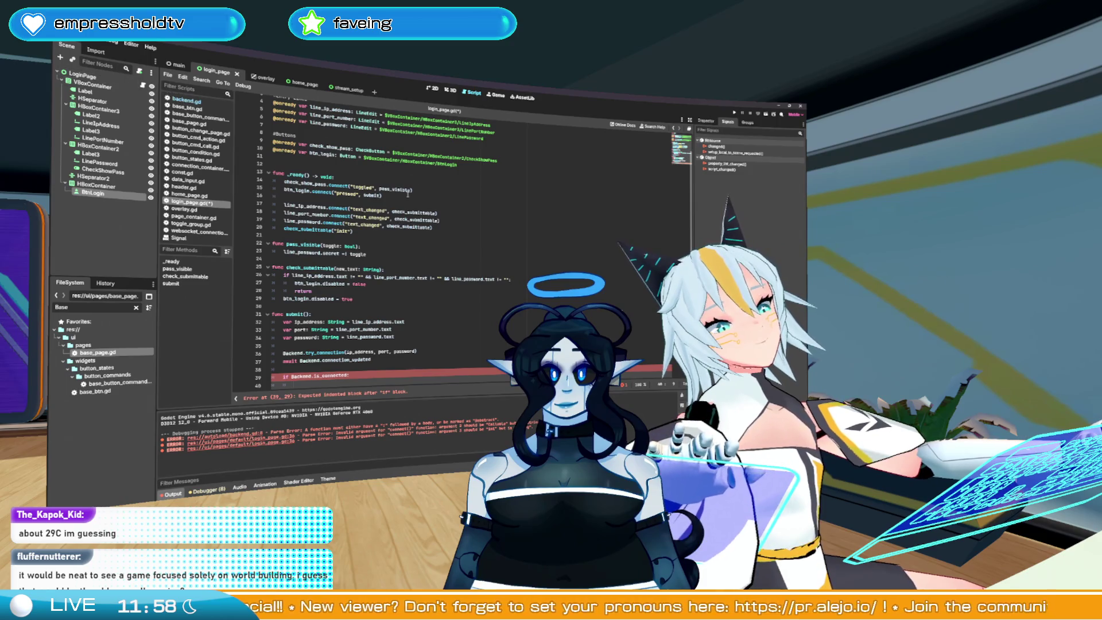
# - Check the Inspector and Signals docks, then save login_page.gd with its is_connected check
pyautogui.scroll(1, 371, 221)
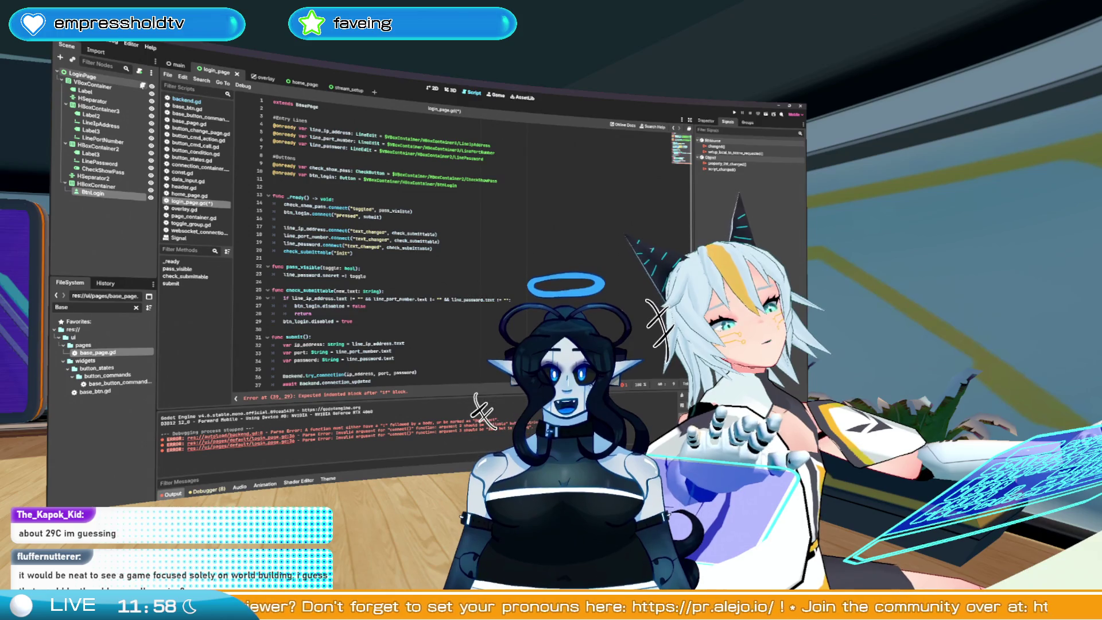
pyautogui.click(713, 122)
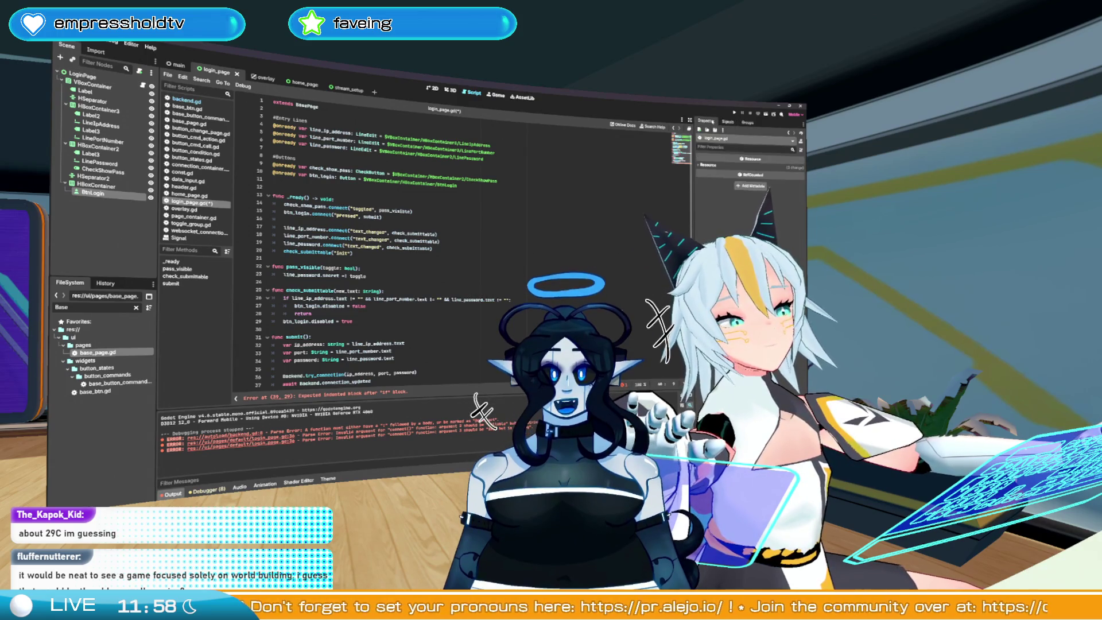
pyautogui.click(724, 122)
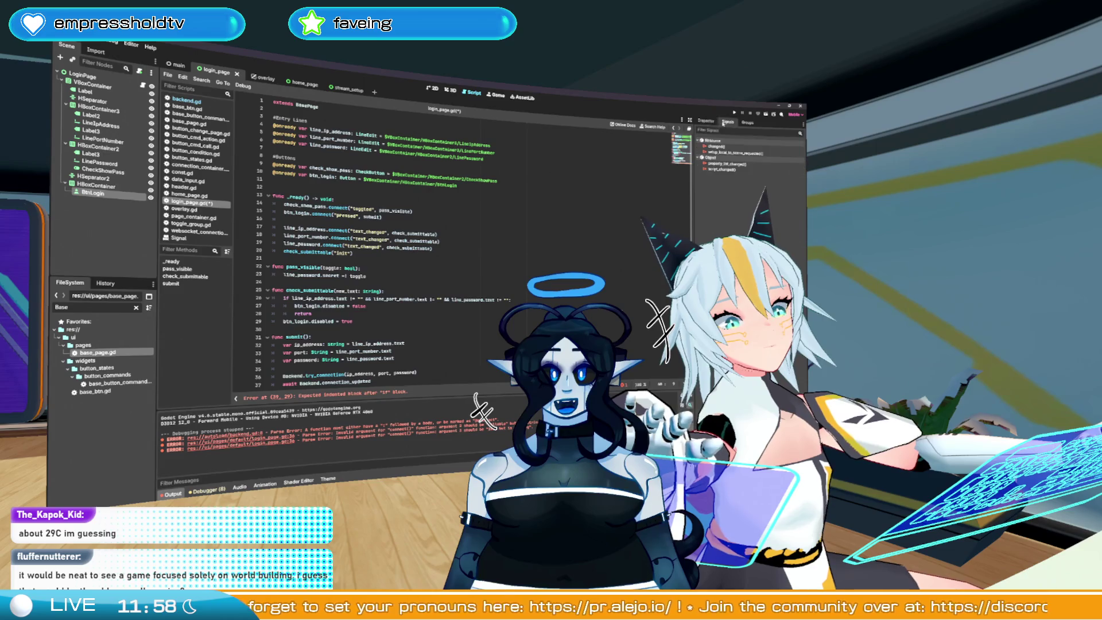
pyautogui.click(709, 125)
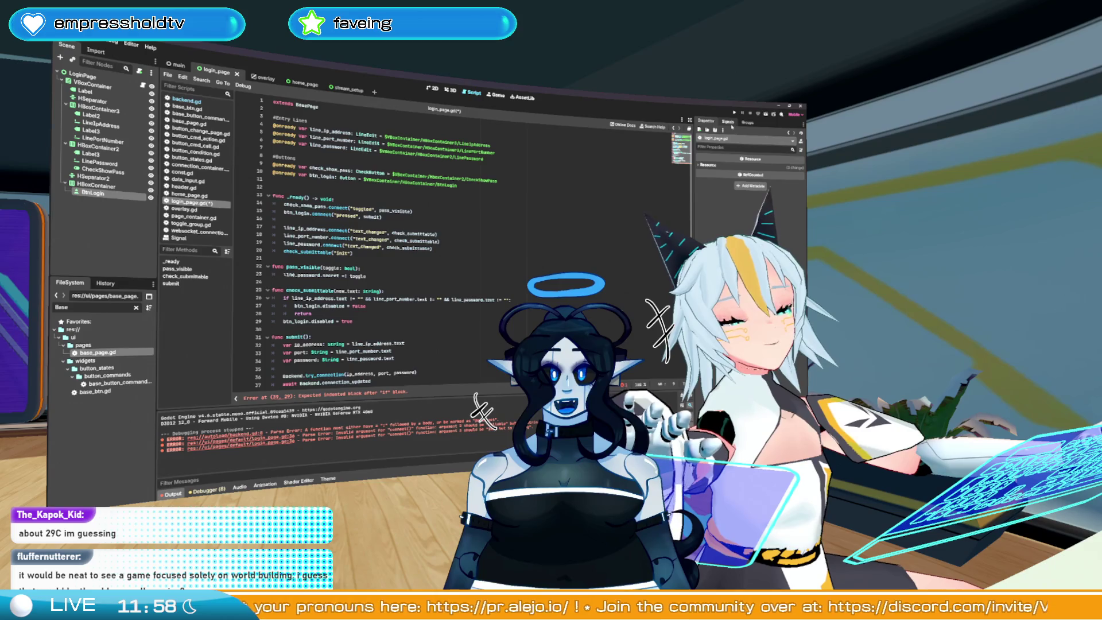
pyautogui.scroll(-2, 316, 368)
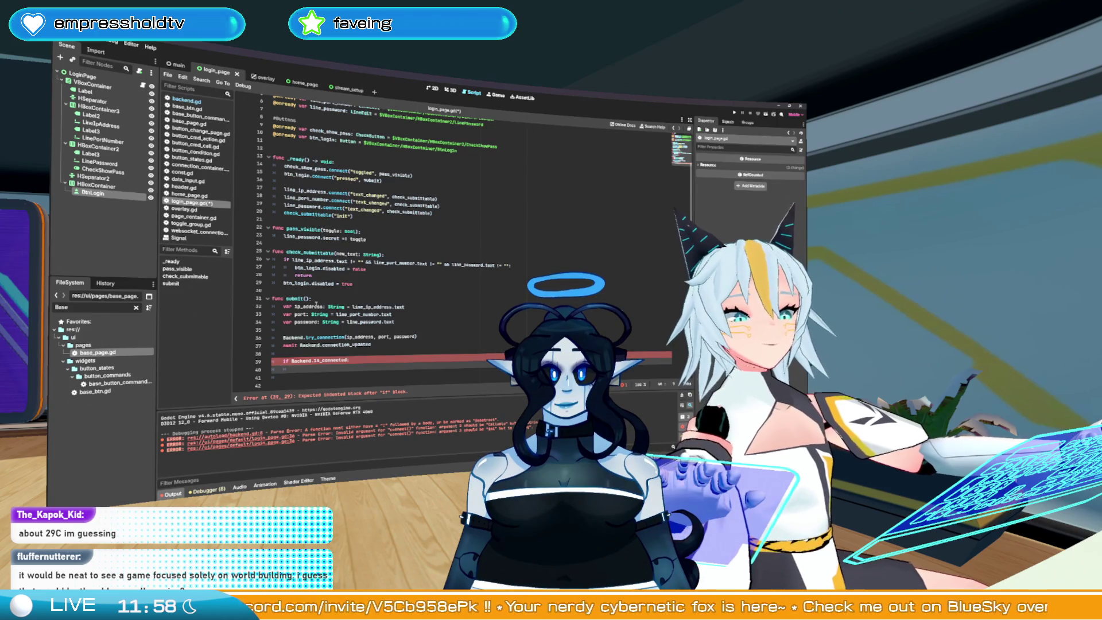
pyautogui.scroll(2, 337, 192)
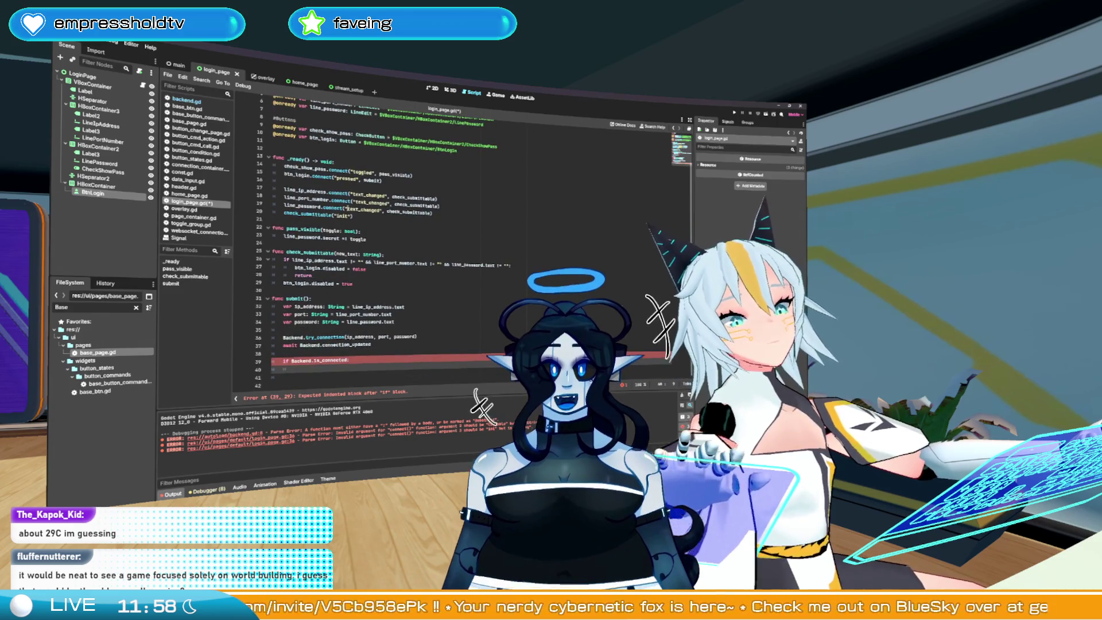
pyautogui.scroll(1, 337, 192)
pyautogui.click(337, 228)
pyautogui.hotkey('ctrl', 's')
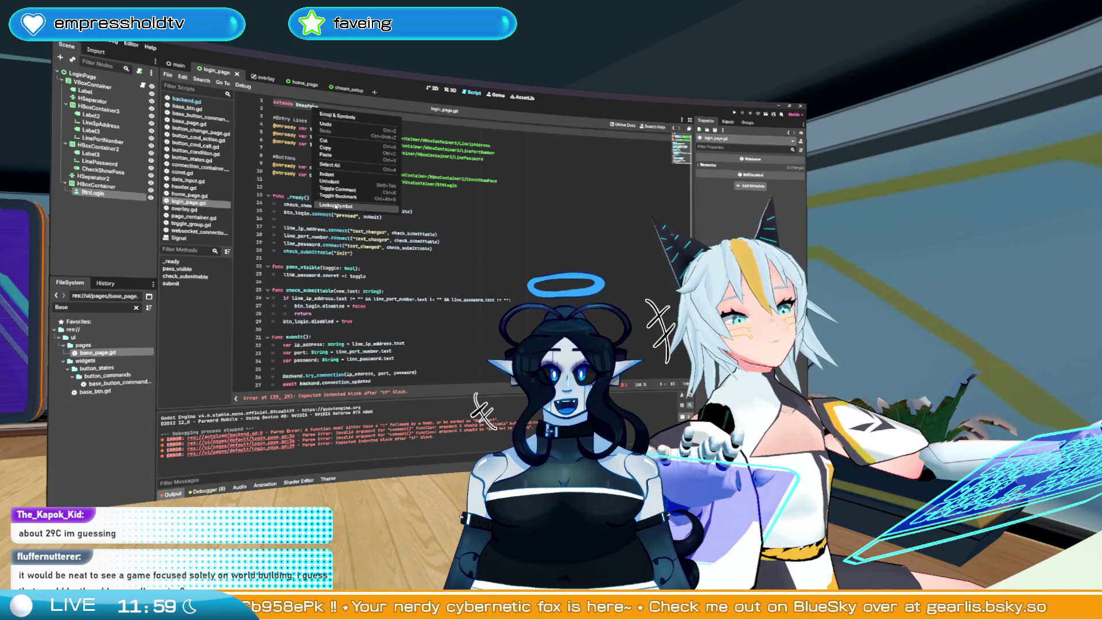
# - Add 'signal page_change_requested(new_page: String)' below the exported buttons in base_page.gd and save
pyautogui.keyDown('ctrl'); pyautogui.click(313, 105); pyautogui.keyUp('ctrl')
pyautogui.click(376, 136)
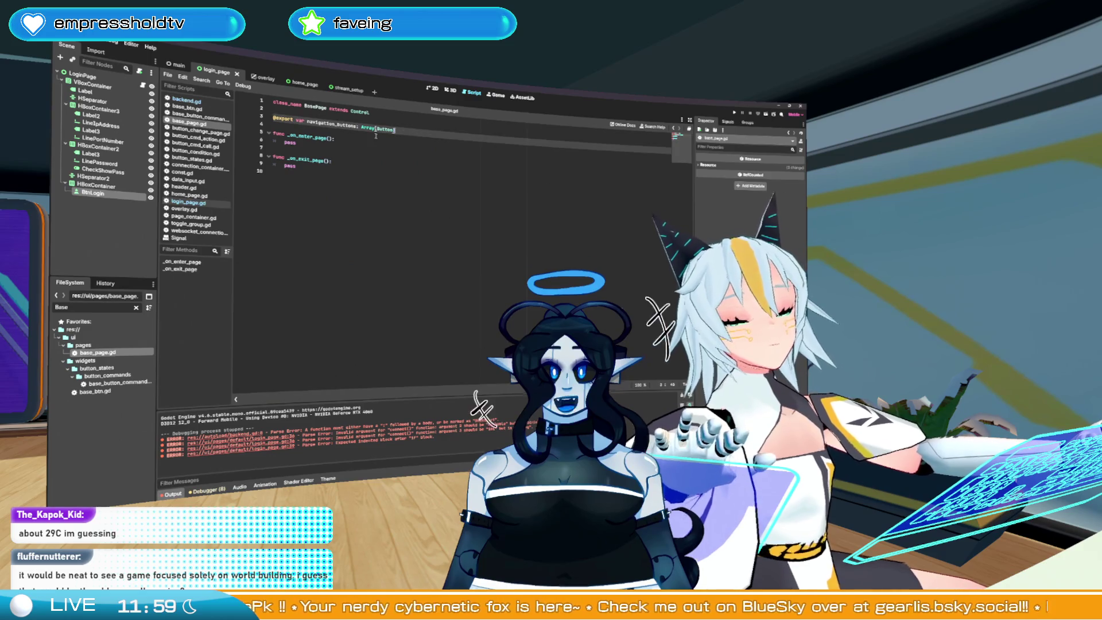
pyautogui.press('Return')
pyautogui.press('Return')
pyautogui.write('signal')
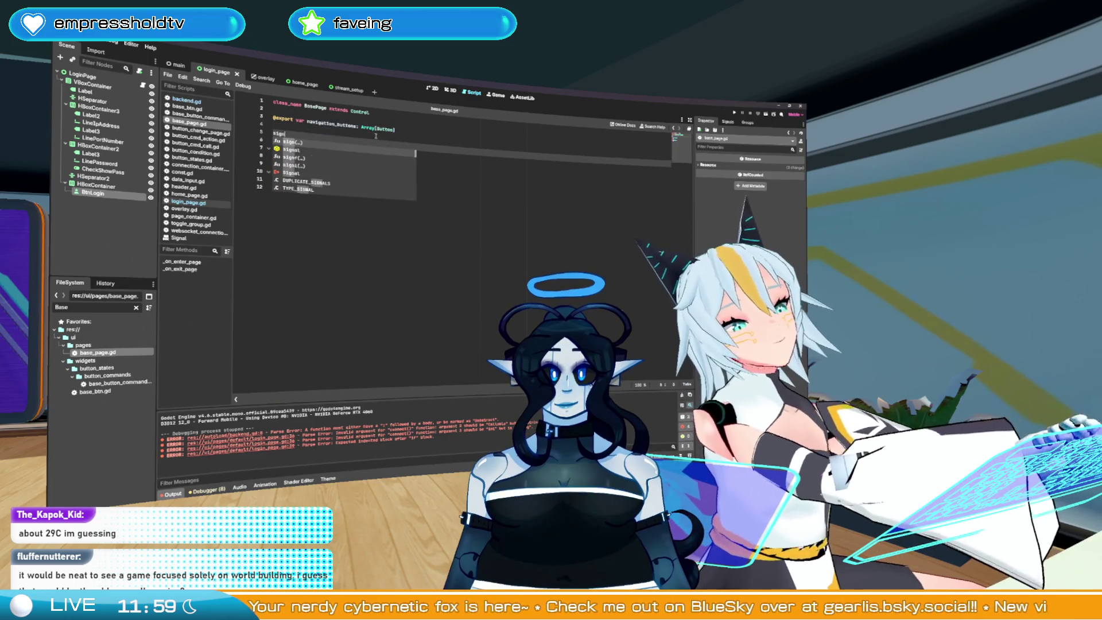
pyautogui.write(' page_')
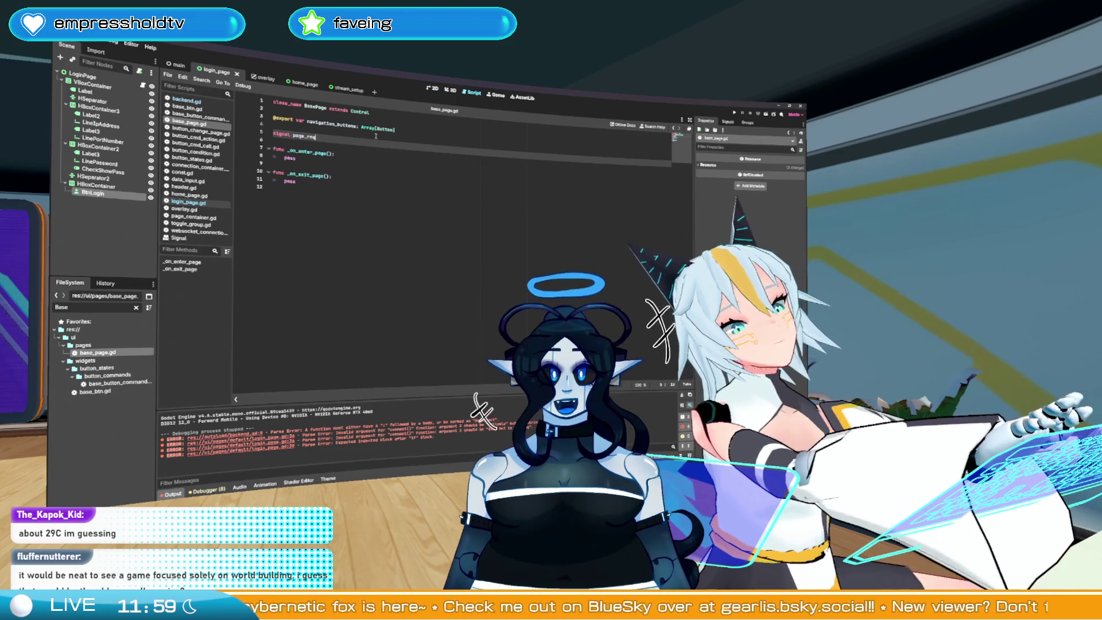
pyautogui.write('change_requested')
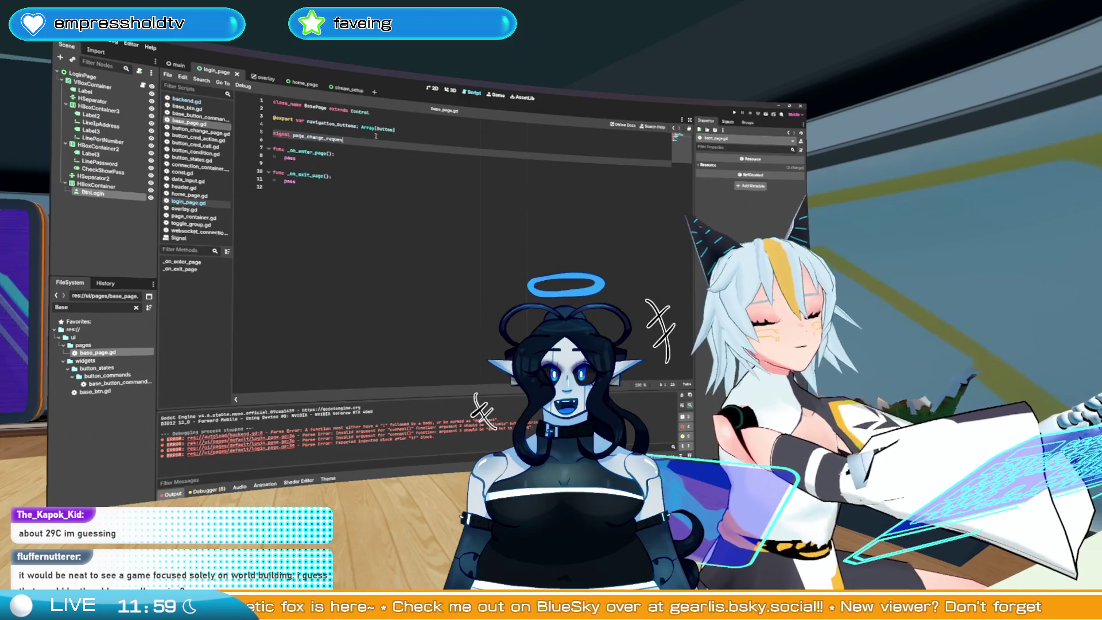
pyautogui.write('()')
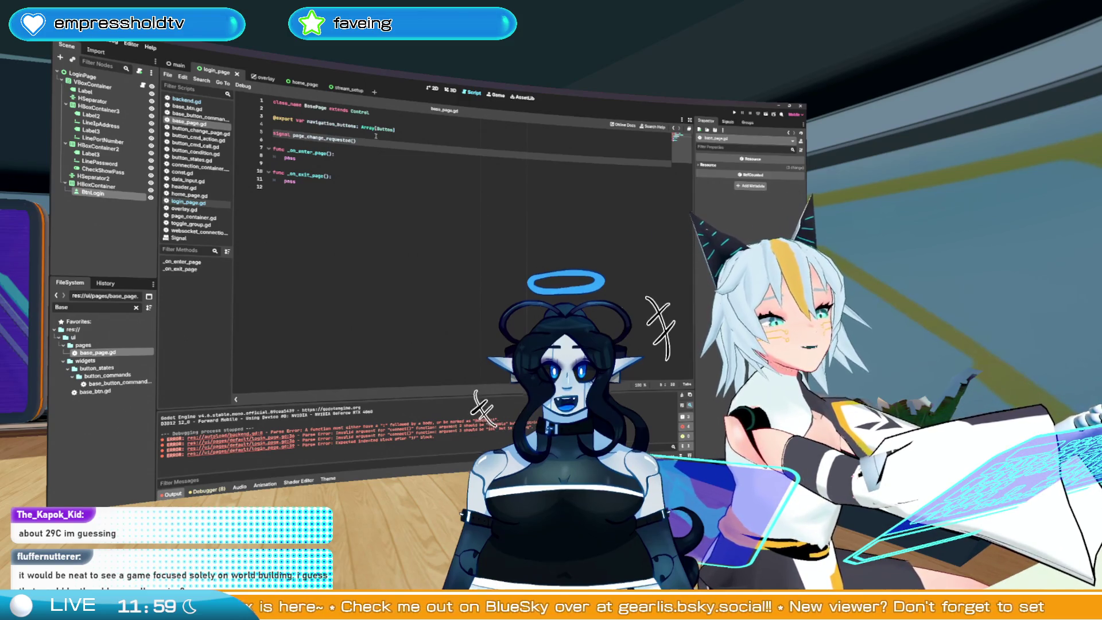
pyautogui.write('new')
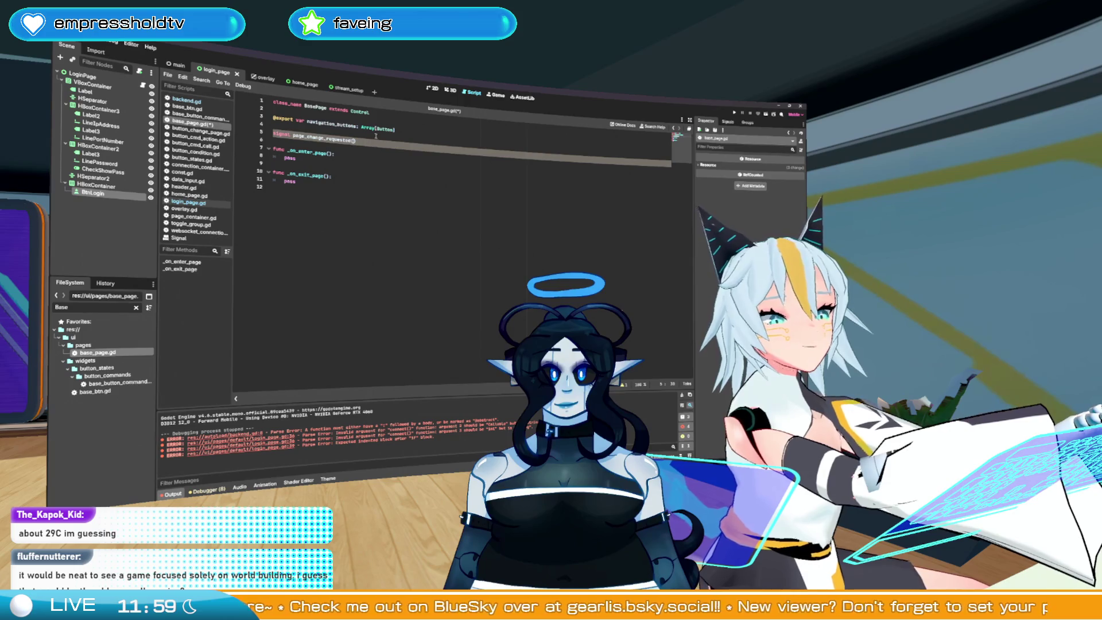
pyautogui.write('_page: String')
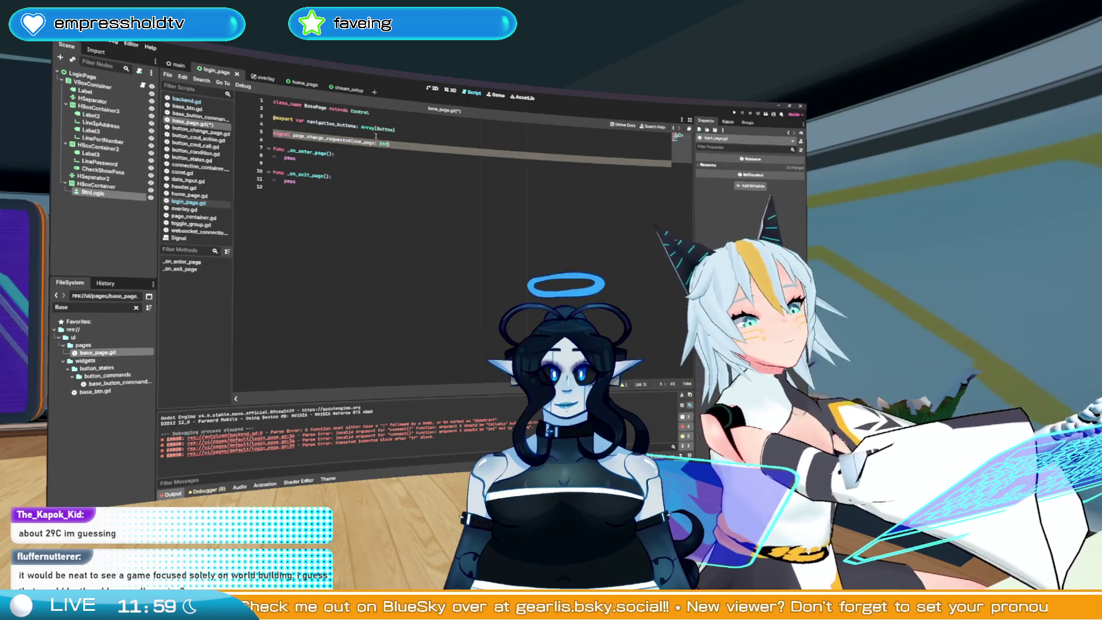
pyautogui.hotkey('ctrl', 's')
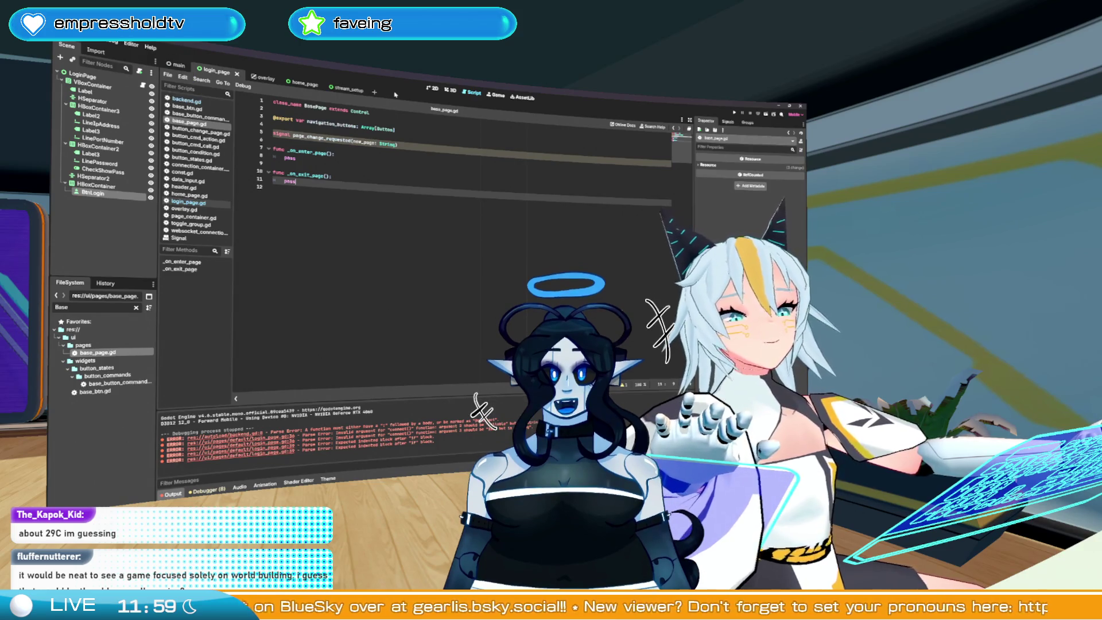
pyautogui.click(178, 66)
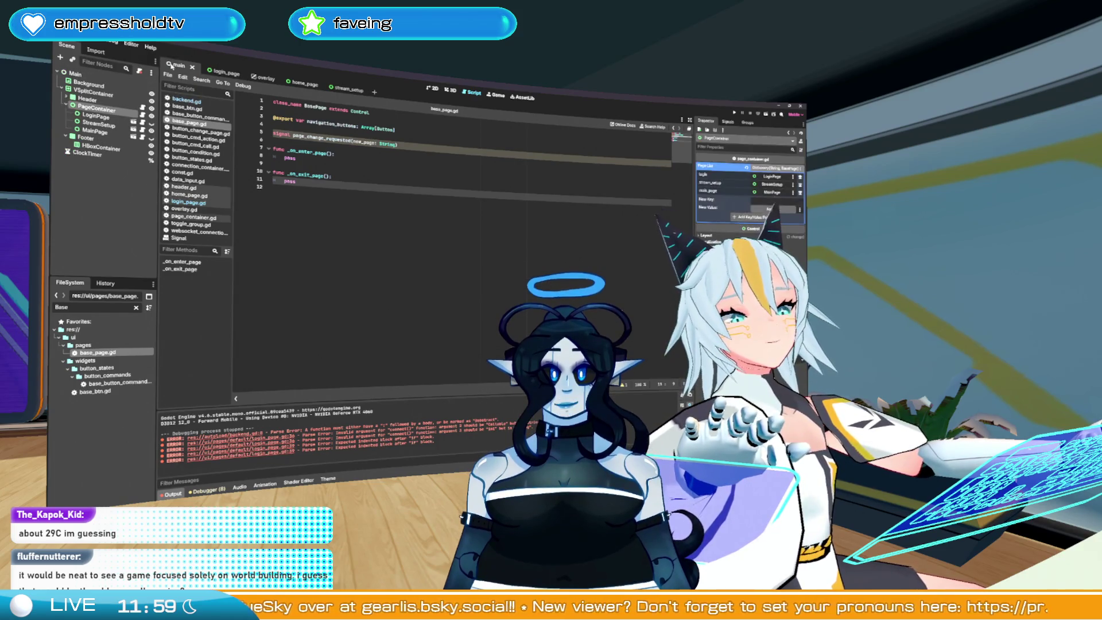
# - In login_page.gd, add page_change_requested.emit() on line 40 inside the if Backend.is_connected: block
pyautogui.click(218, 72)
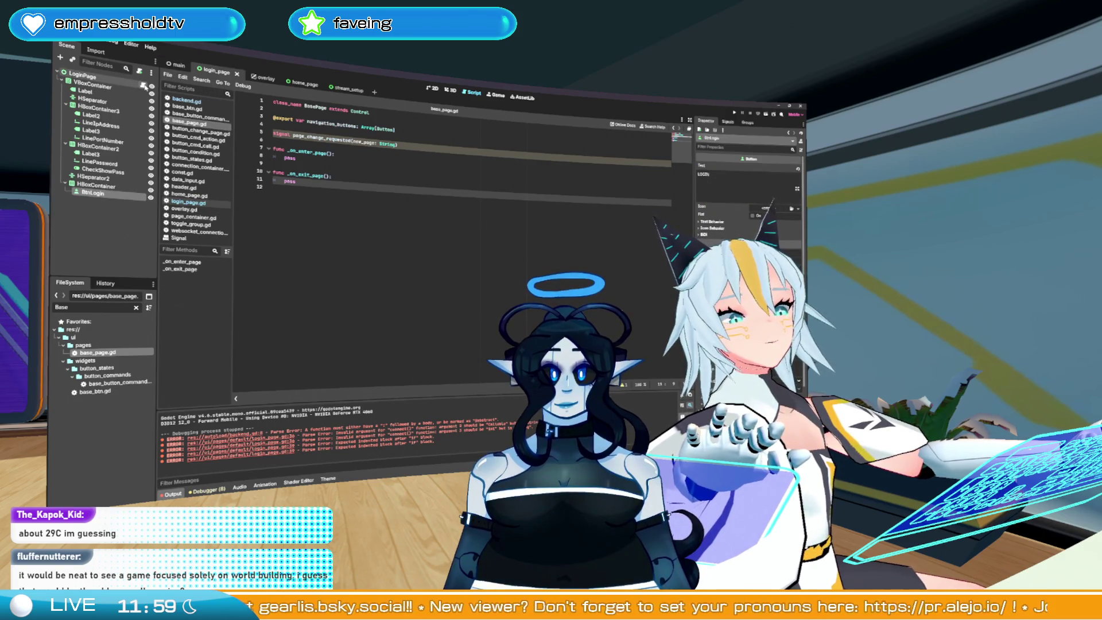
pyautogui.click(144, 87)
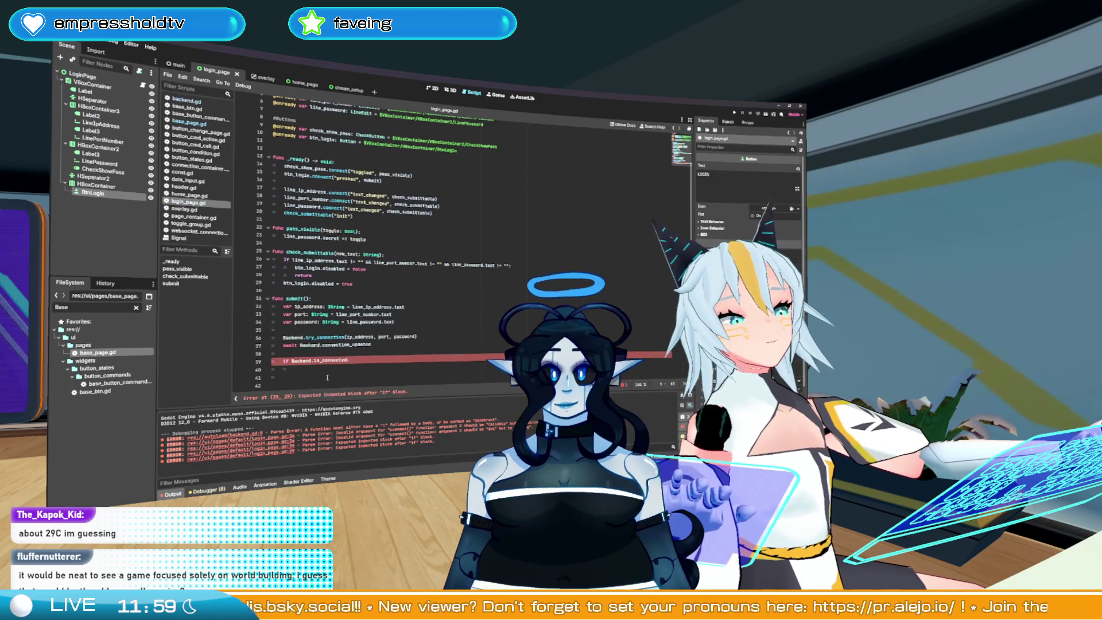
pyautogui.click(332, 367)
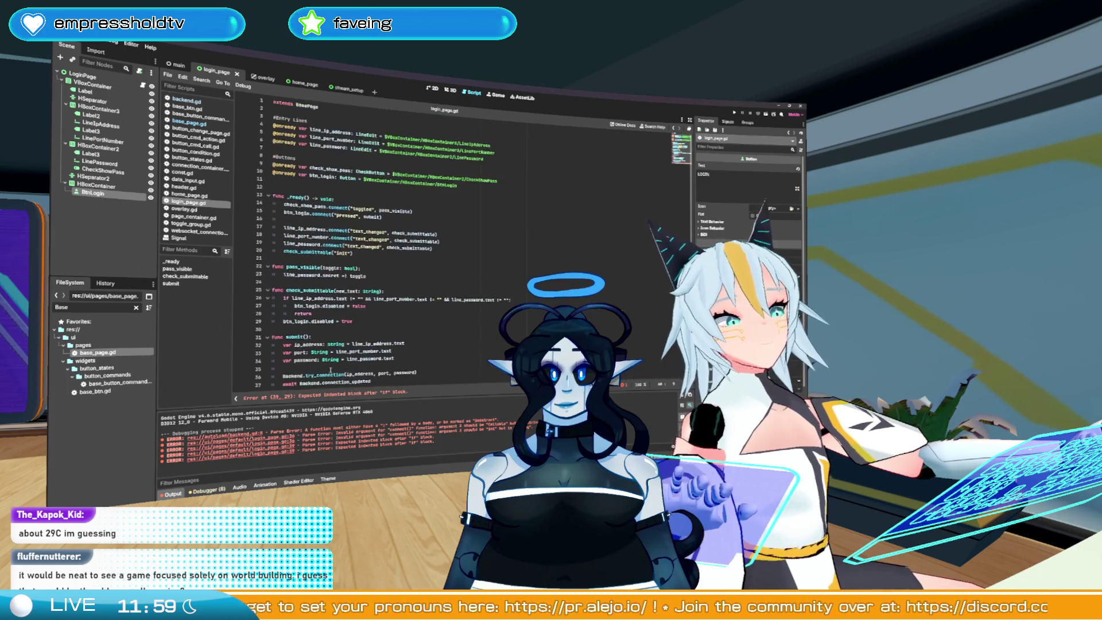
pyautogui.write('page_')
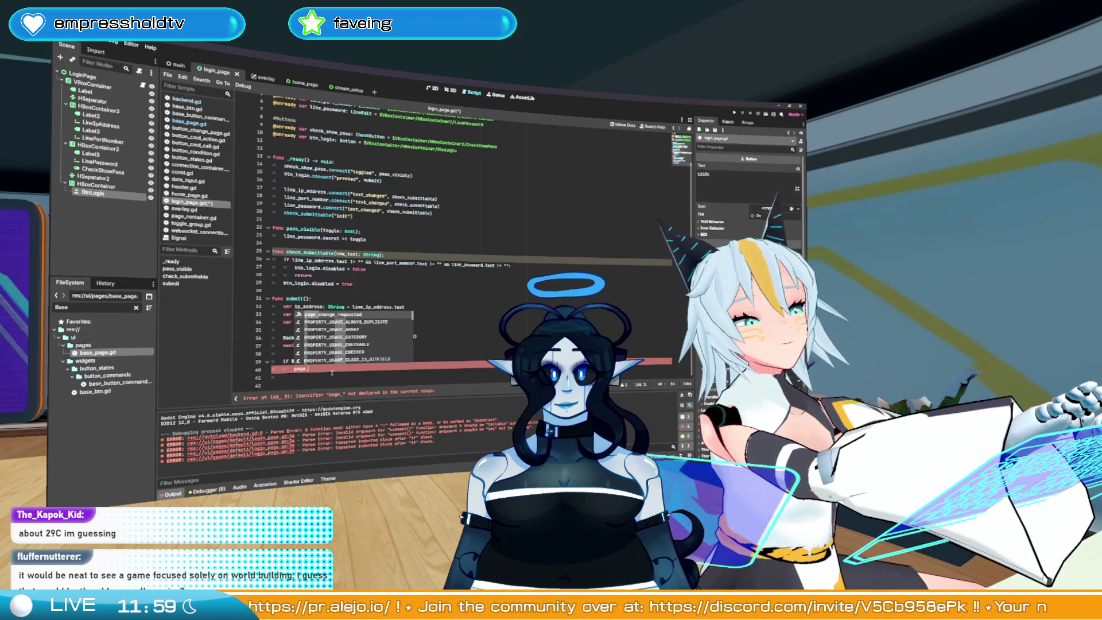
pyautogui.press('Return')
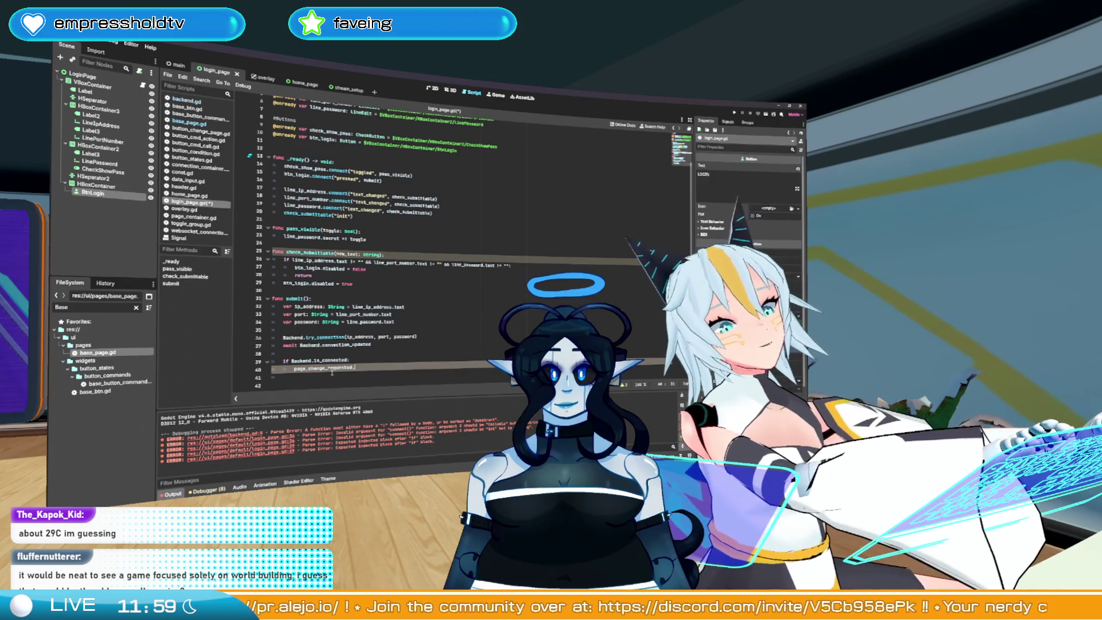
pyautogui.write('emit')
pyautogui.press('Return')
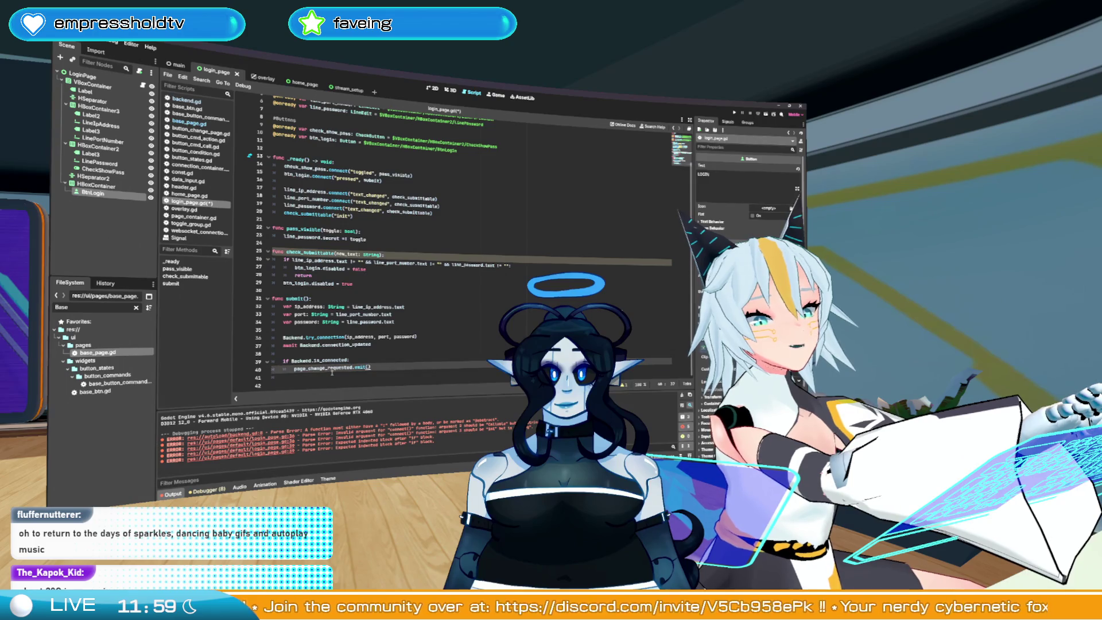
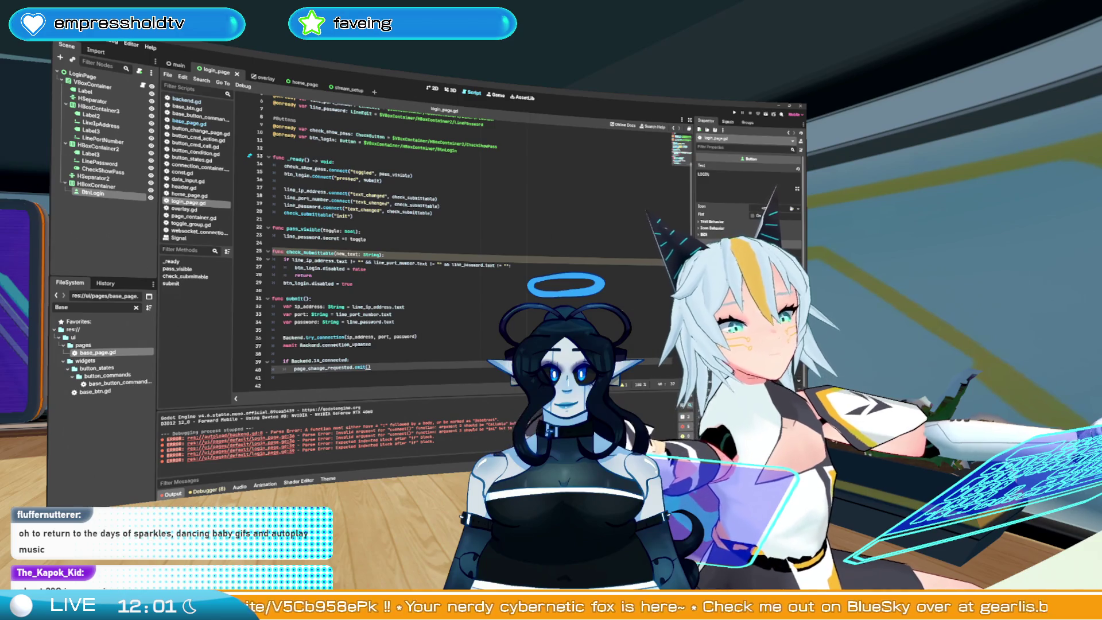
# - Switch to the browser window showing the archived Sonic Central page
pyautogui.hotkey('alt', 'Tab')
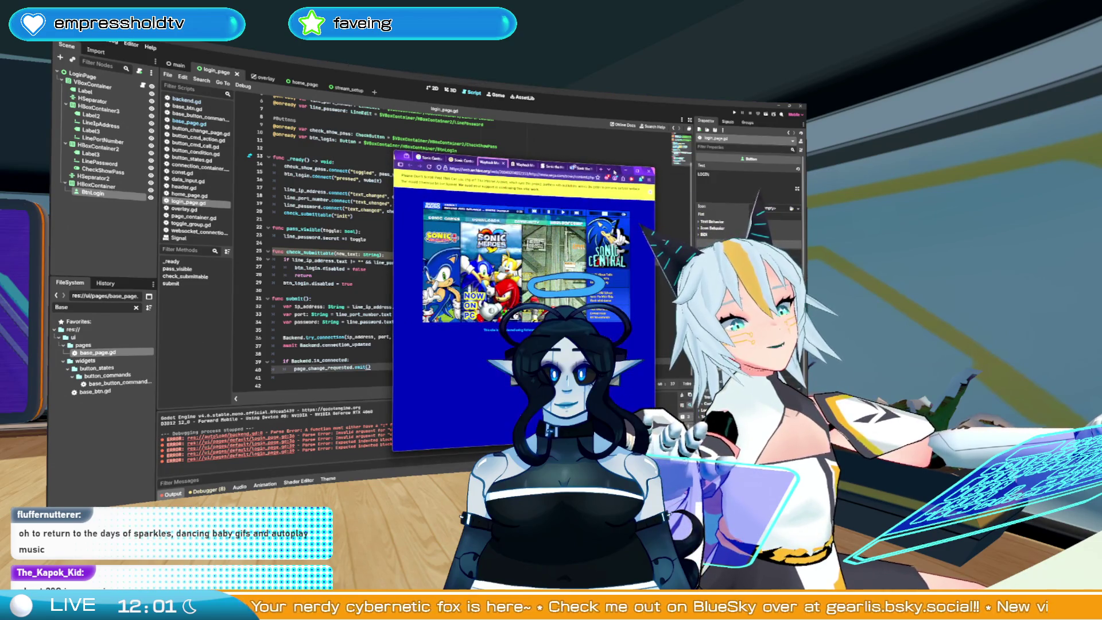
# - Maximise the browser, zoom the Sonic Central page in two levels, and lower the Sonic Radio volume
pyautogui.press('super+Up')
pyautogui.hotkey('ctrl', '+')
pyautogui.hotkey('ctrl', '+')
pyautogui.hotkey('ctrl', '+')
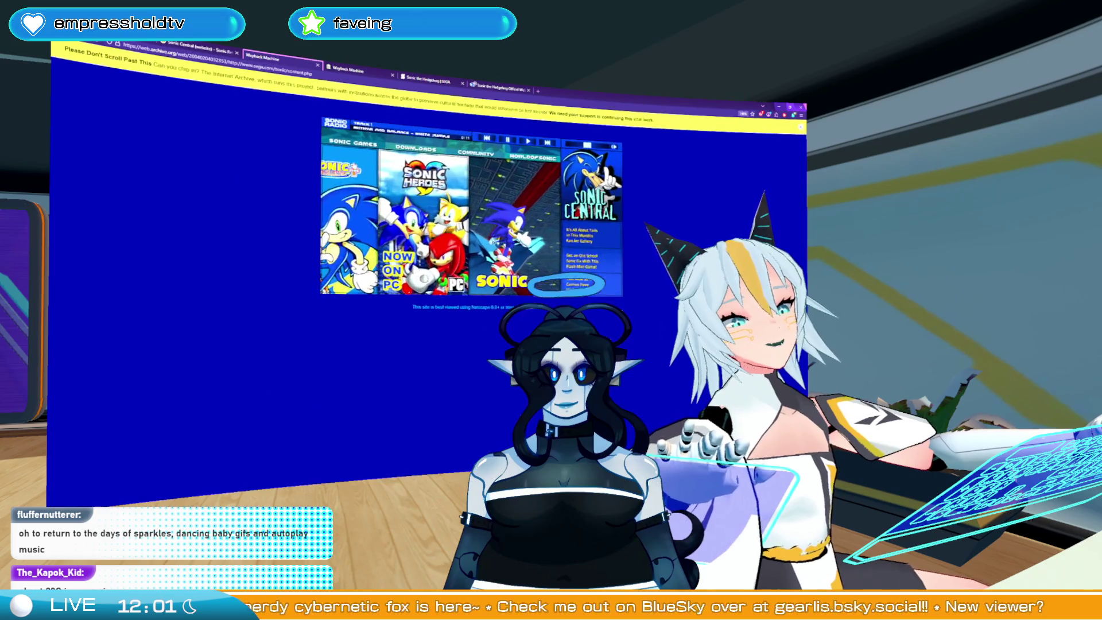
pyautogui.hotkey('ctrl', '+')
pyautogui.hotkey('ctrl', '+')
pyautogui.hotkey('ctrl', '+')
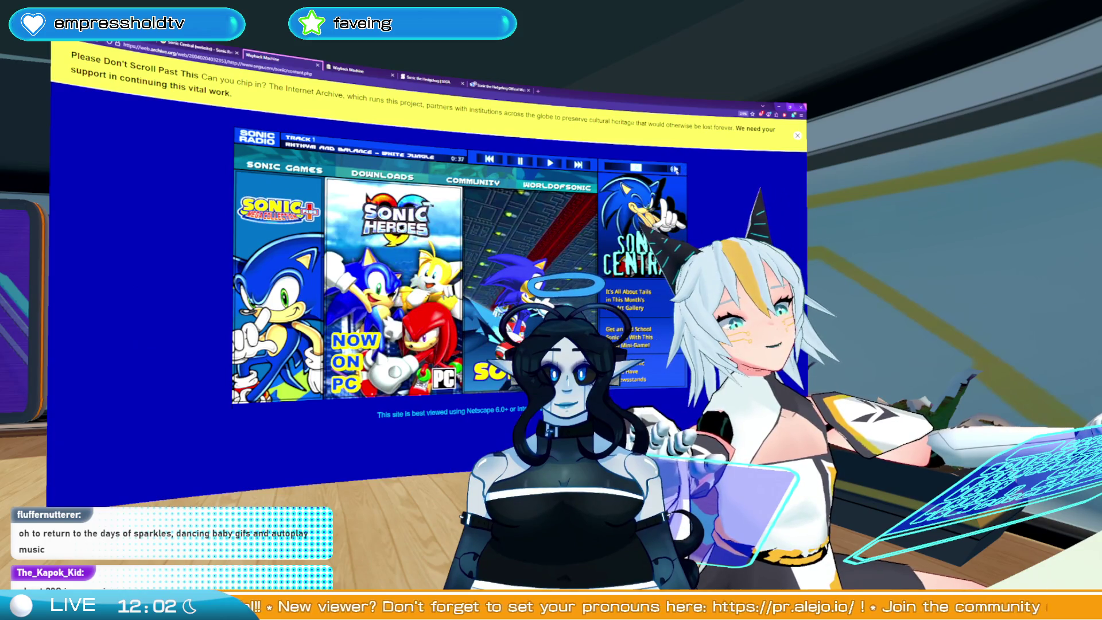
pyautogui.moveTo(636, 168); pyautogui.dragTo(610, 167)
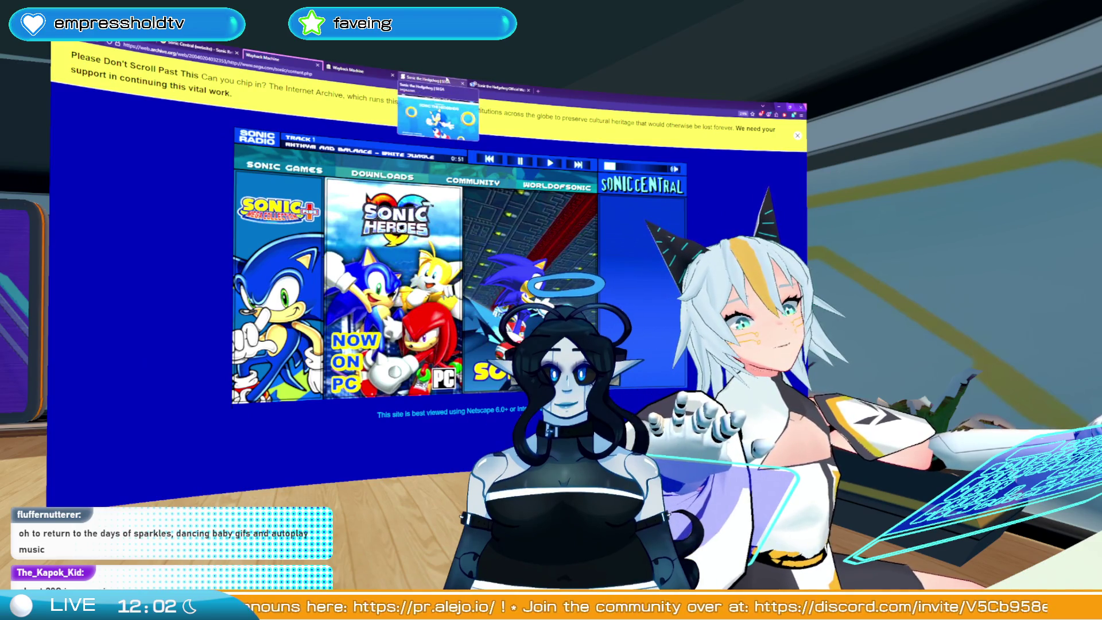
# - Switch to the Sonic the Hedgehog SEGA page and scroll through it
pyautogui.click(434, 82)
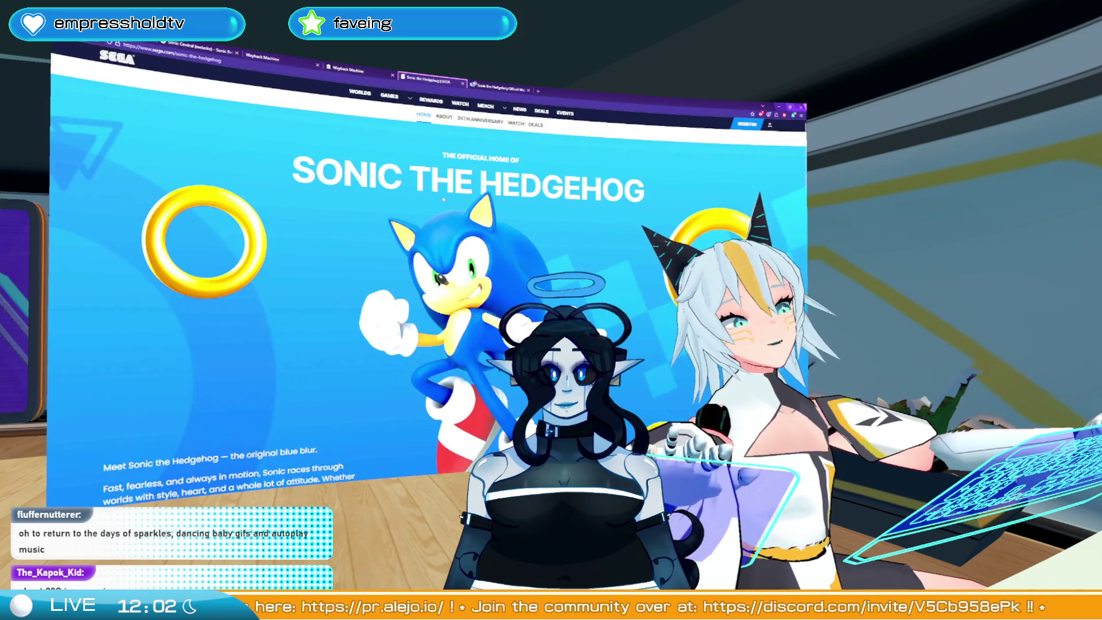
pyautogui.scroll(-10, 443, 199)
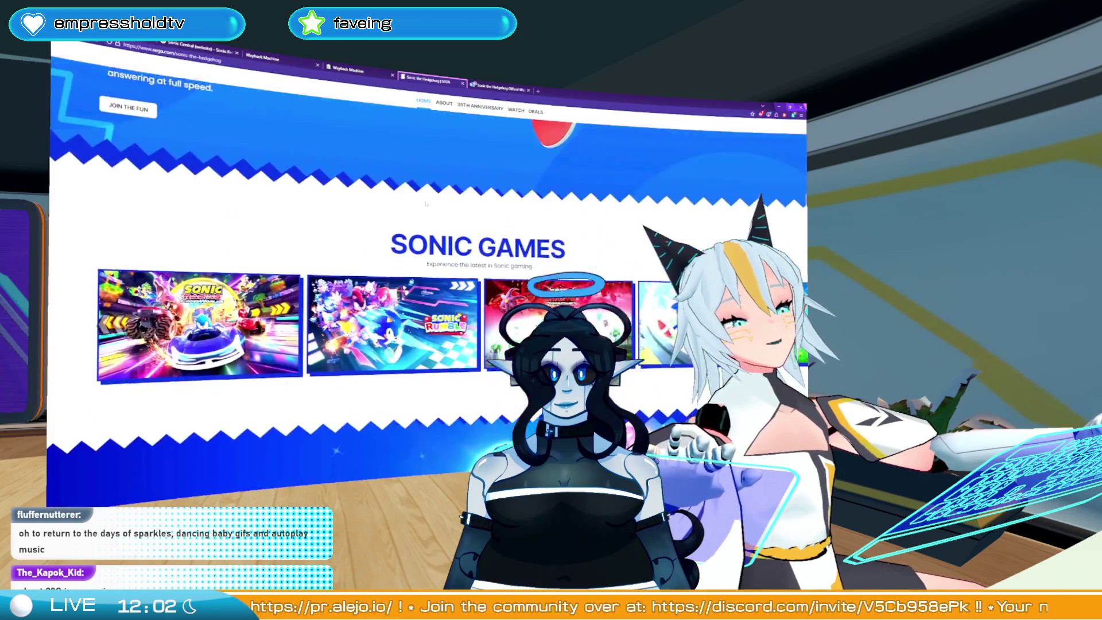
pyautogui.scroll(-10, 388, 253)
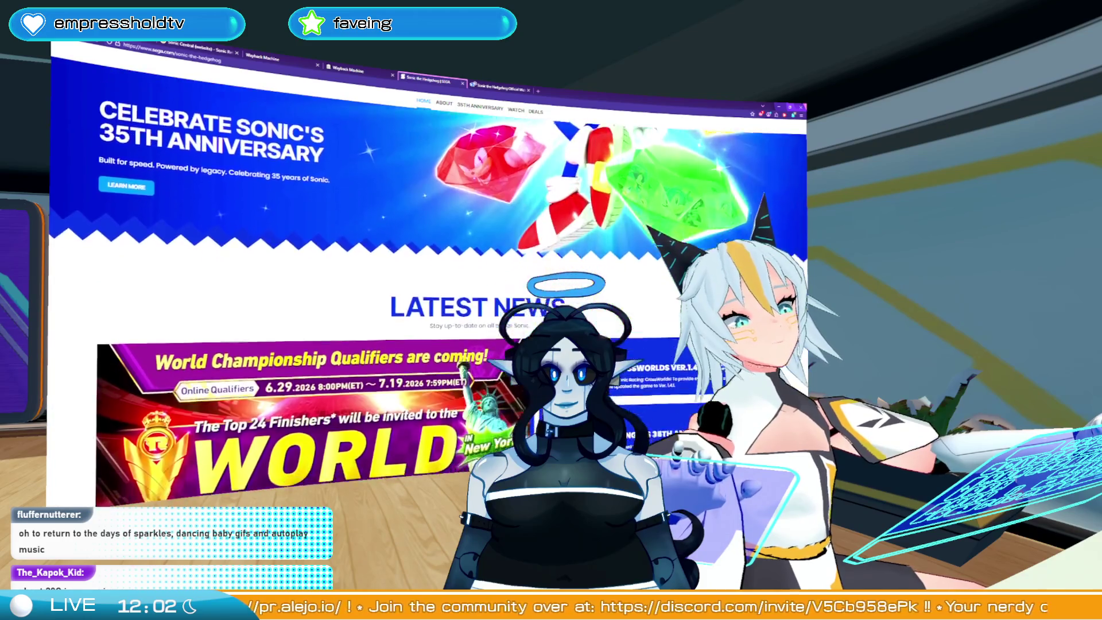
pyautogui.scroll(-10, 387, 254)
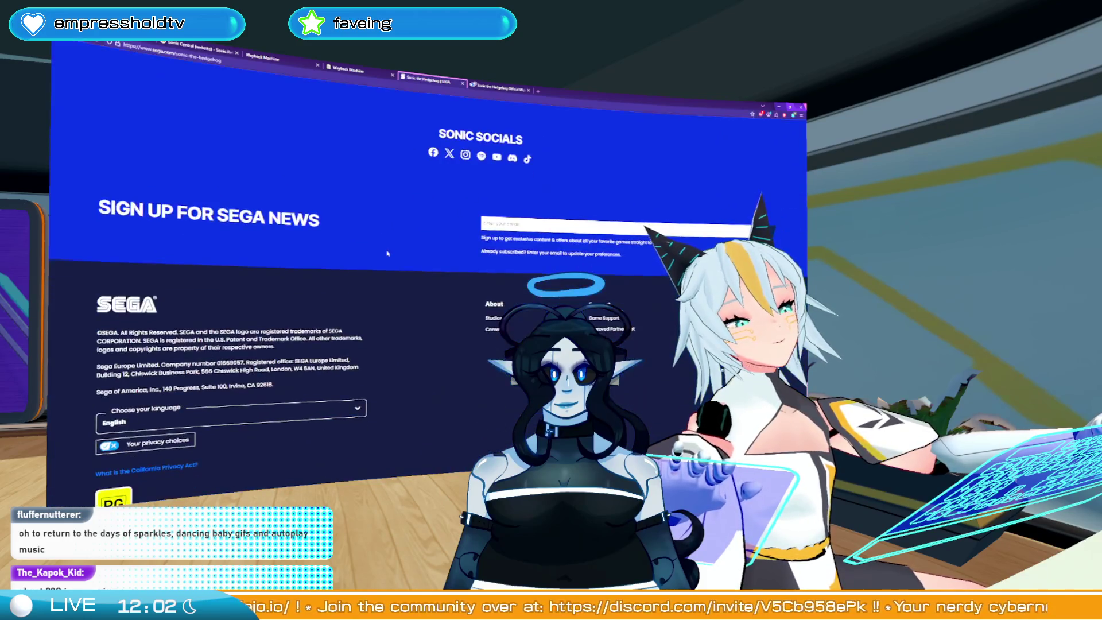
pyautogui.scroll(20, 387, 254)
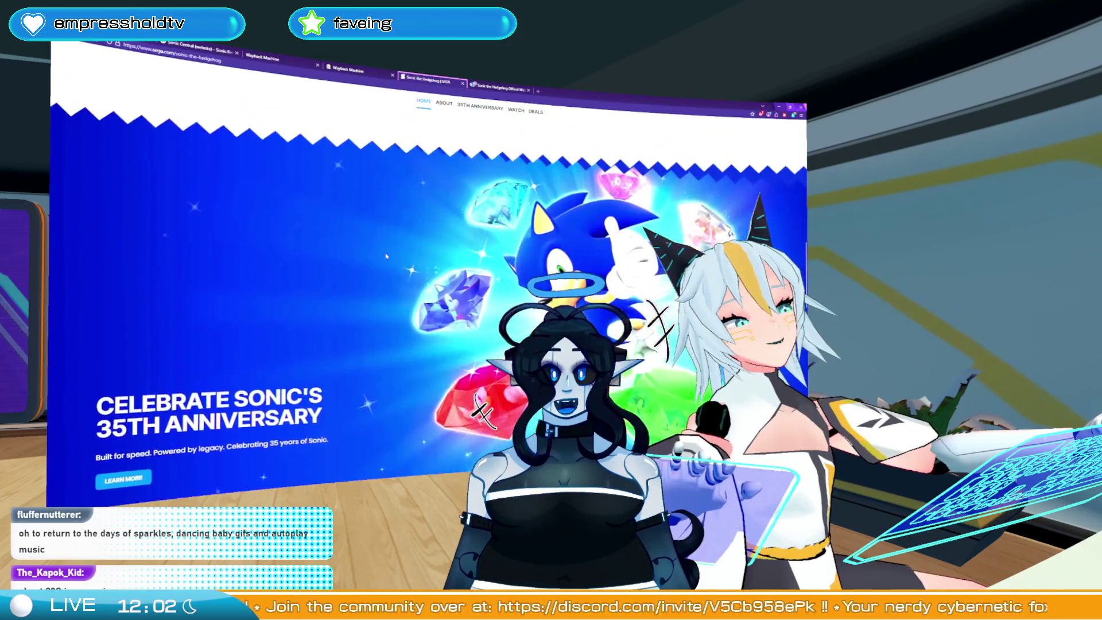
pyautogui.scroll(10, 379, 263)
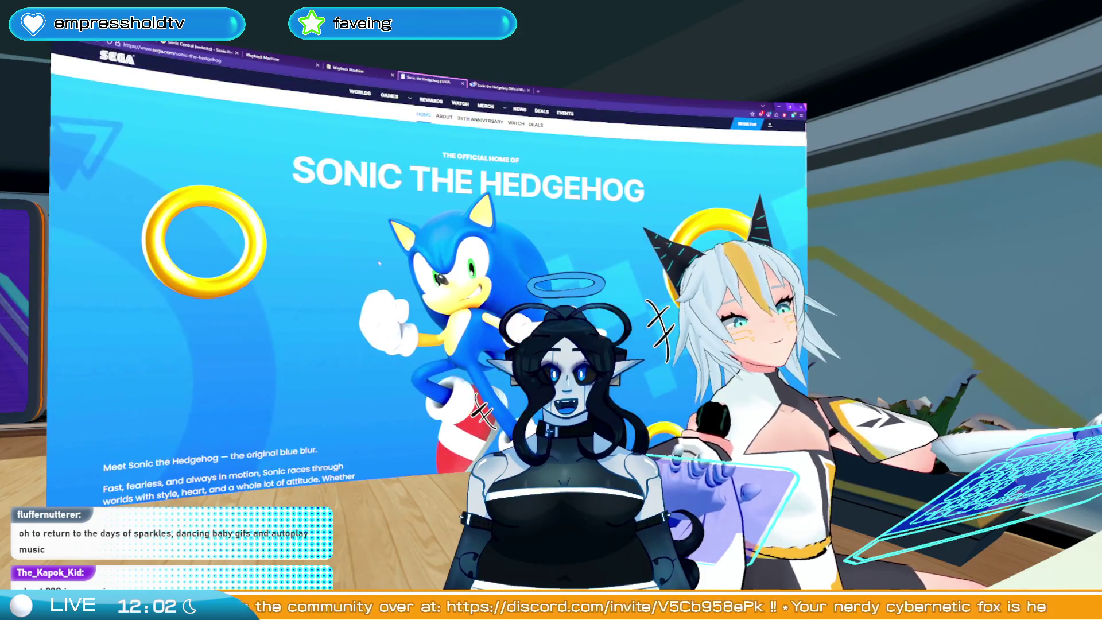
# - Open Sonic's history timeline, view the 1993 and 1996 games, then go to the official Sonic site
pyautogui.click(447, 119)
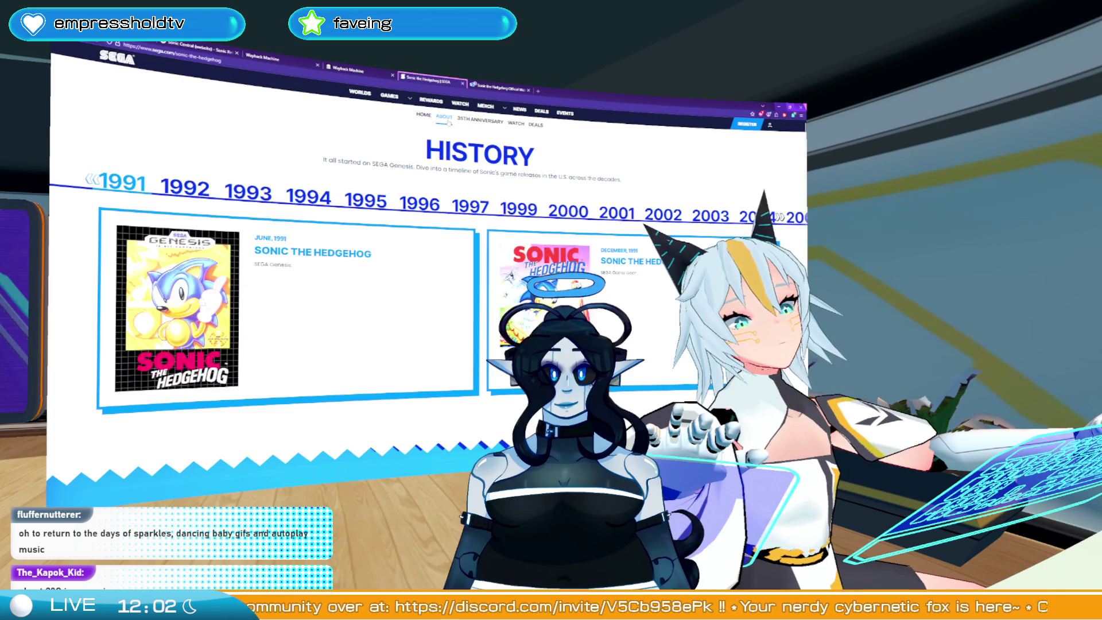
pyautogui.click(248, 193)
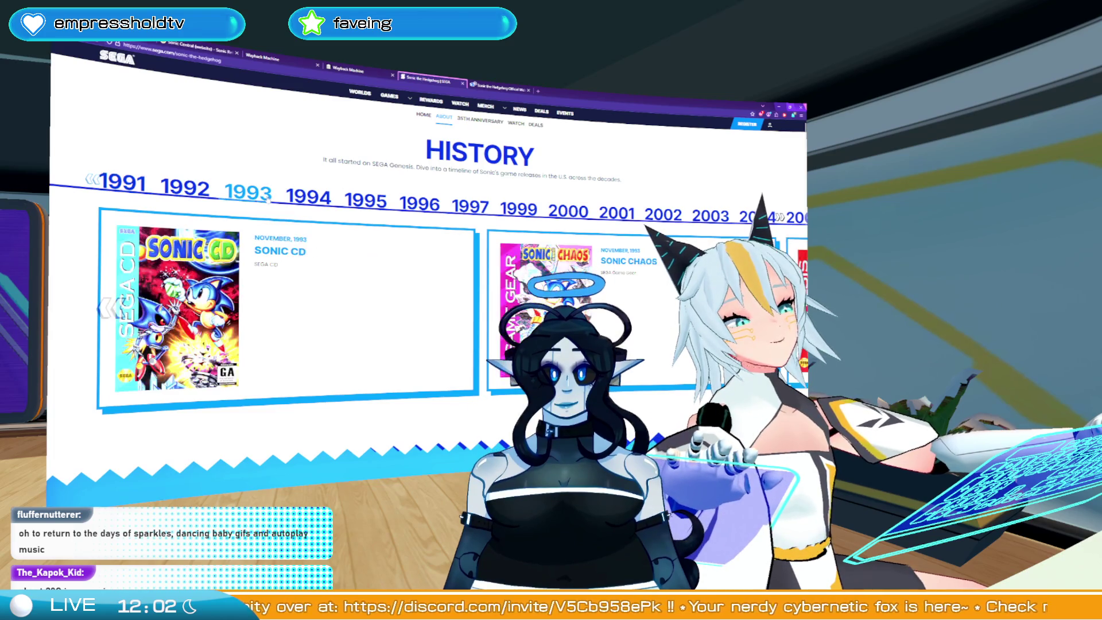
pyautogui.click(425, 205)
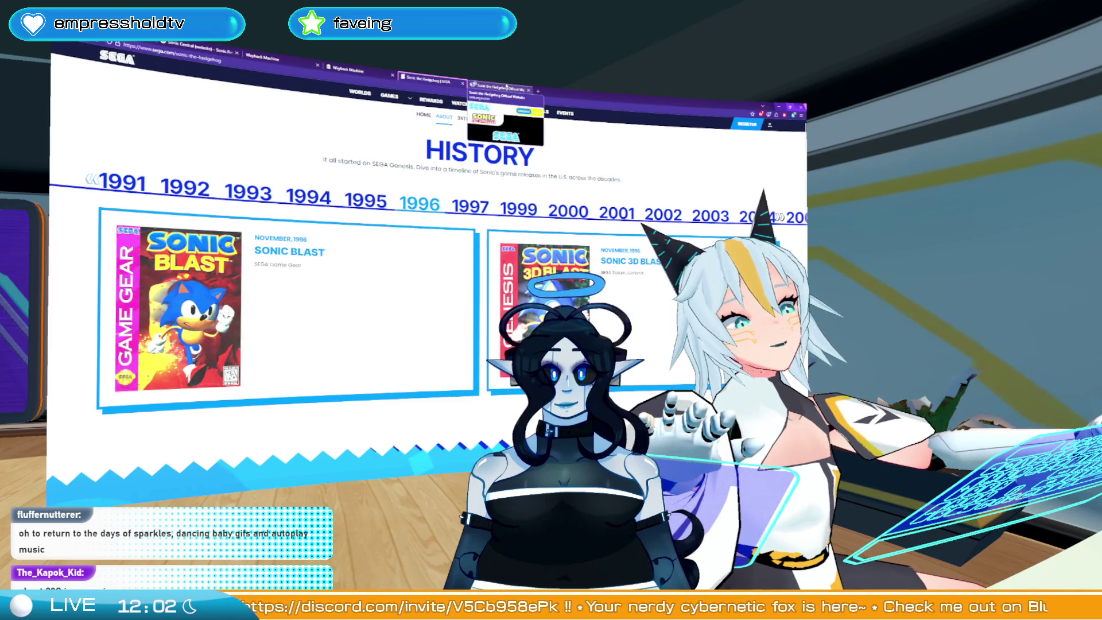
pyautogui.click(505, 89)
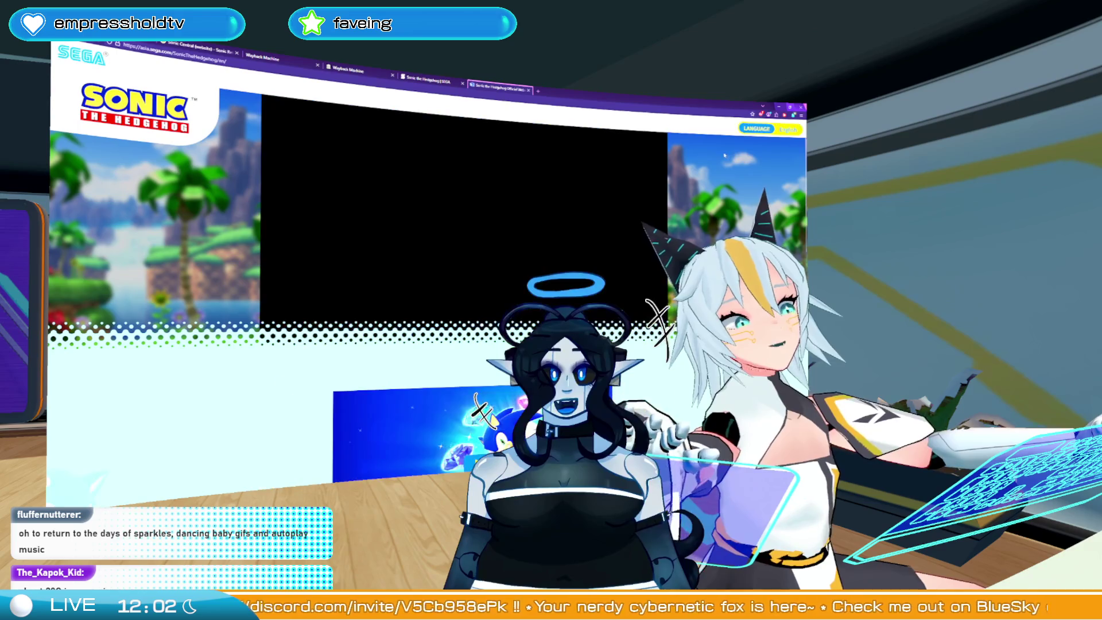
# - Scroll through the official Sonic site, then switch back to Godot's login_page.gd script
pyautogui.scroll(-6, 483, 230)
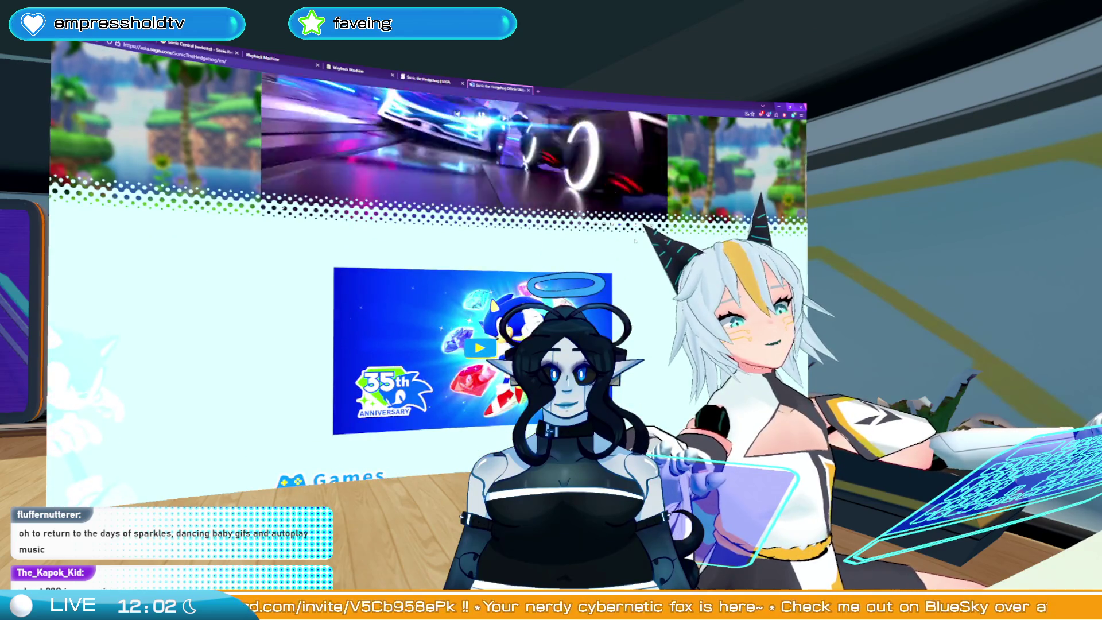
pyautogui.scroll(-4, 482, 231)
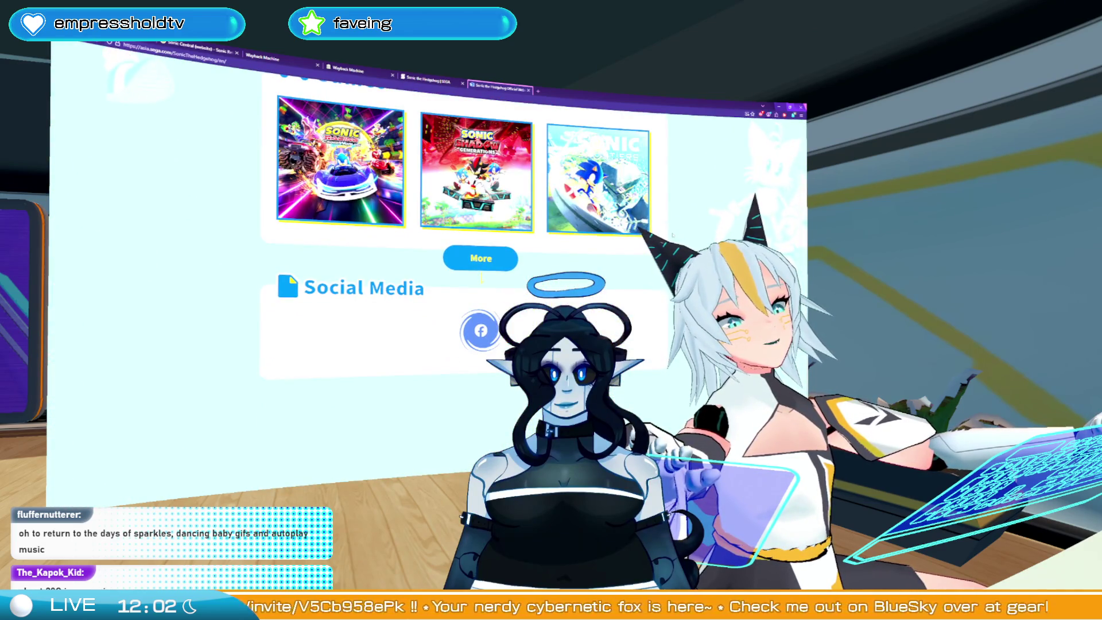
pyautogui.scroll(10, 481, 201)
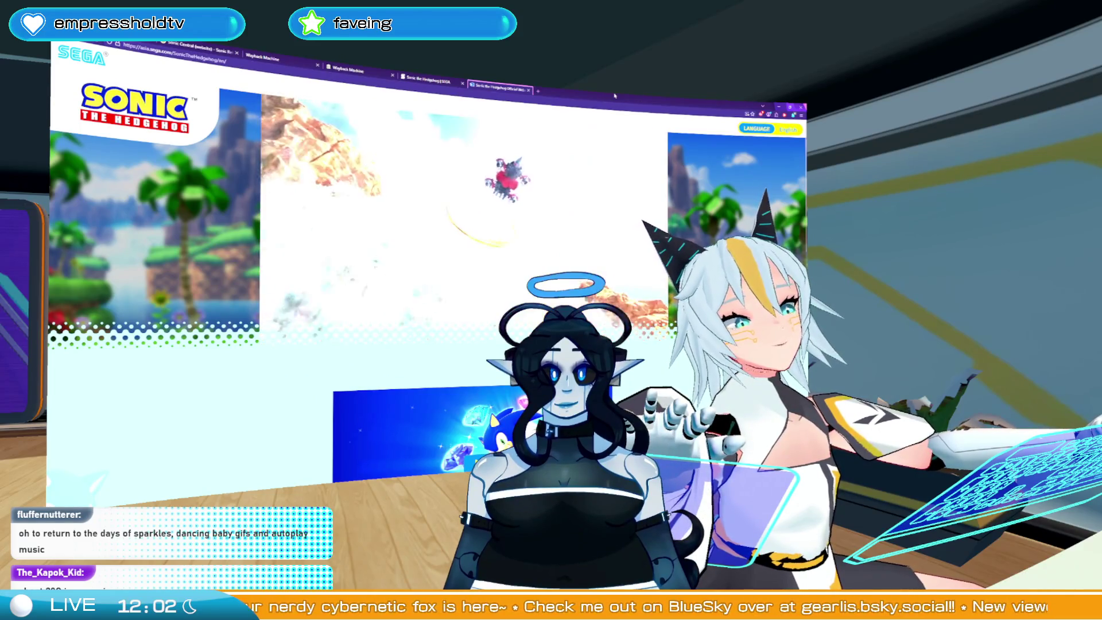
pyautogui.hotkey('alt', 'Tab')
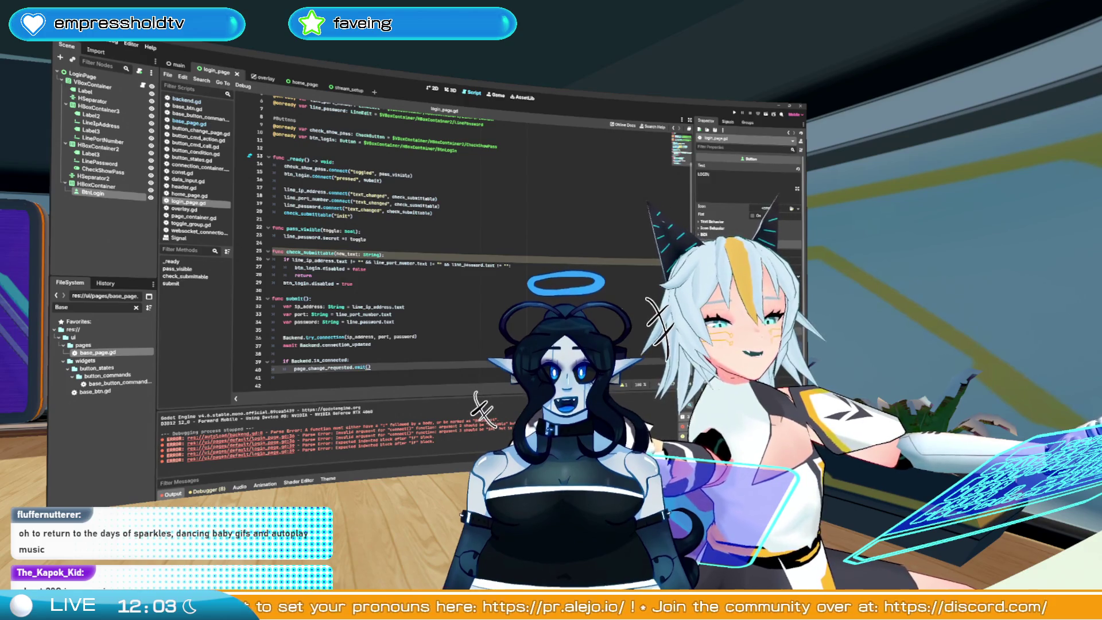
# - Switch to the smaller browser window showing the SEGA logo page
pyautogui.hotkey('alt', 'Tab')
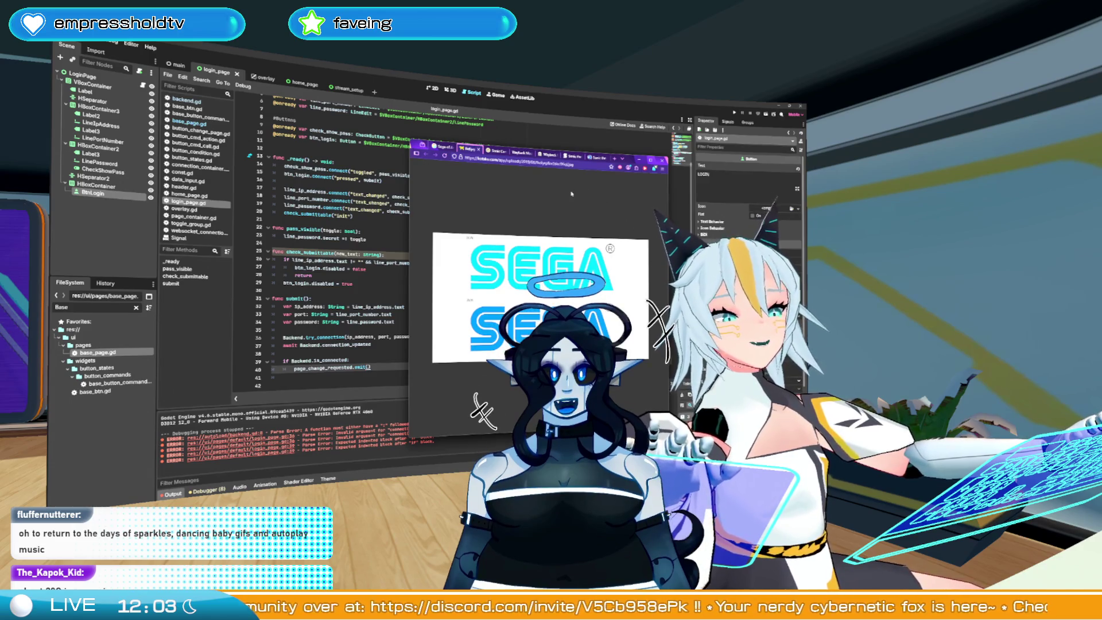
# - Maximise the browser and load the SEGA homepage in the Sonic SEGA tab
pyautogui.click(651, 159)
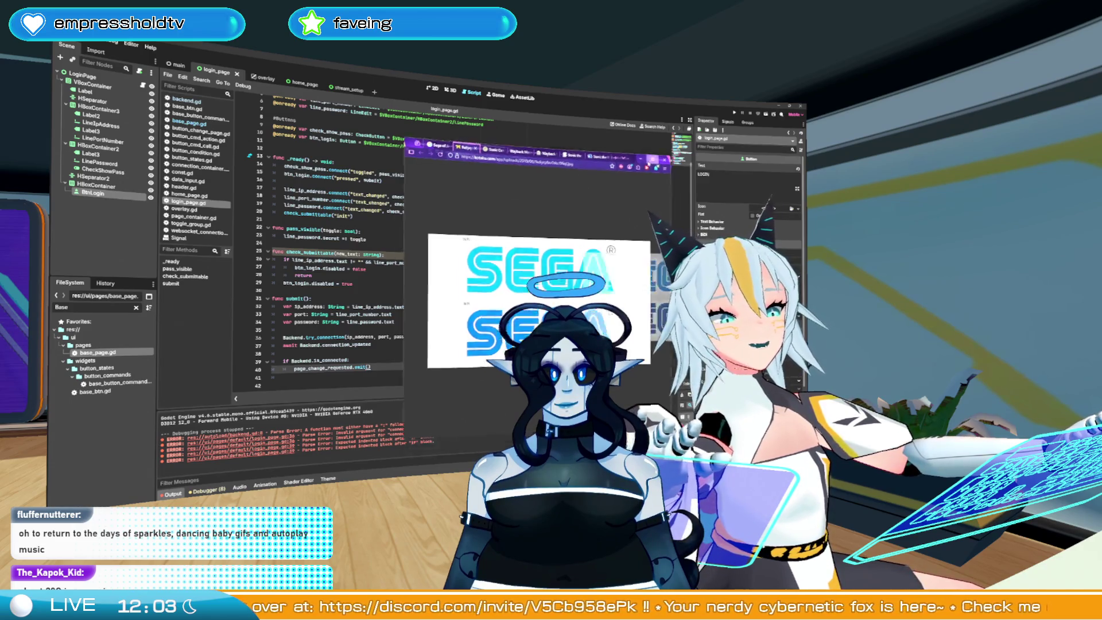
pyautogui.click(499, 87)
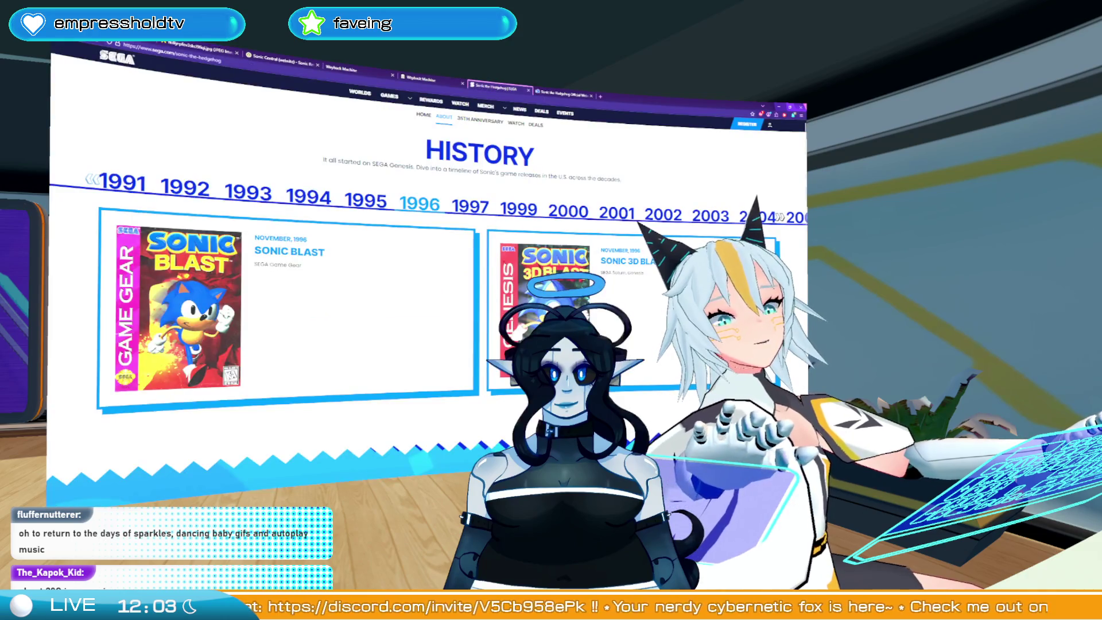
pyautogui.click(113, 62)
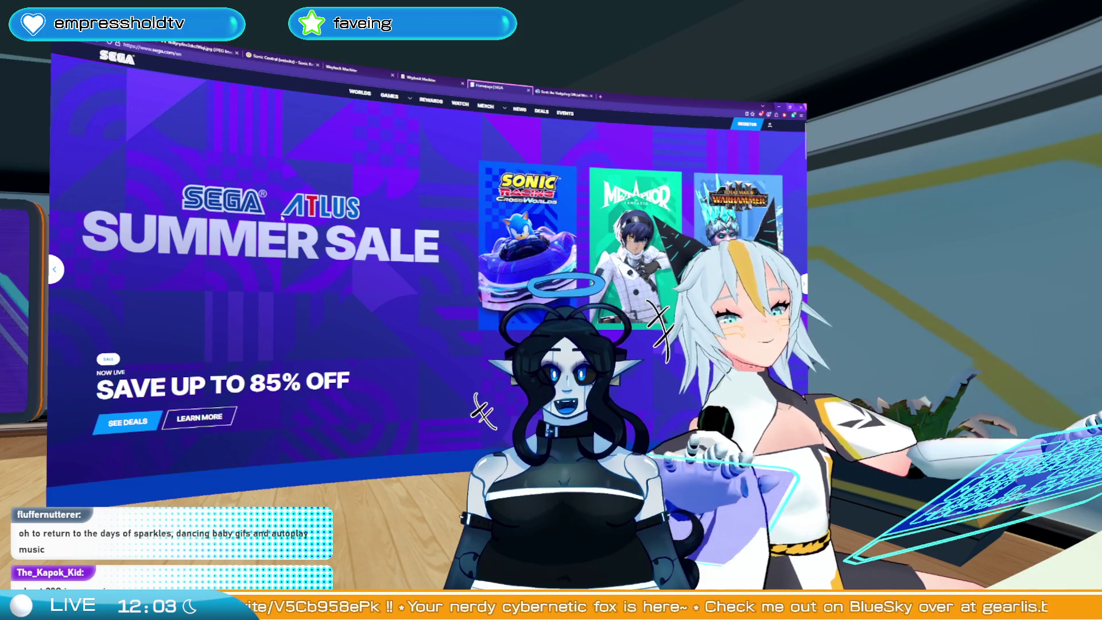
# - Flip between the official Sonic site and the SEGA homepage, then return to Godot
pyautogui.click(555, 91)
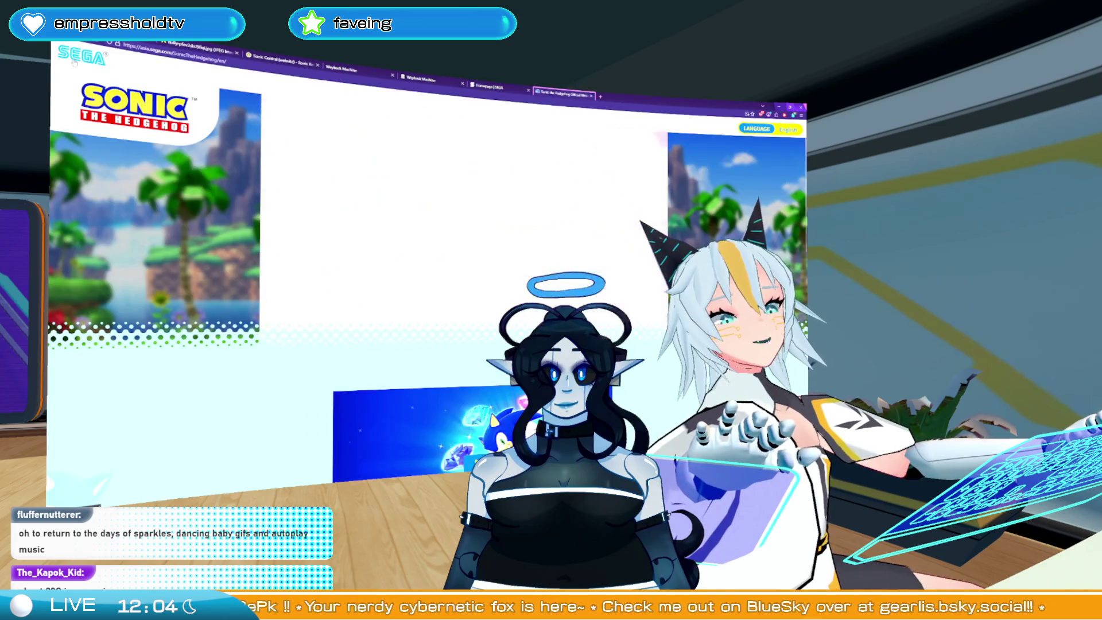
pyautogui.click(497, 86)
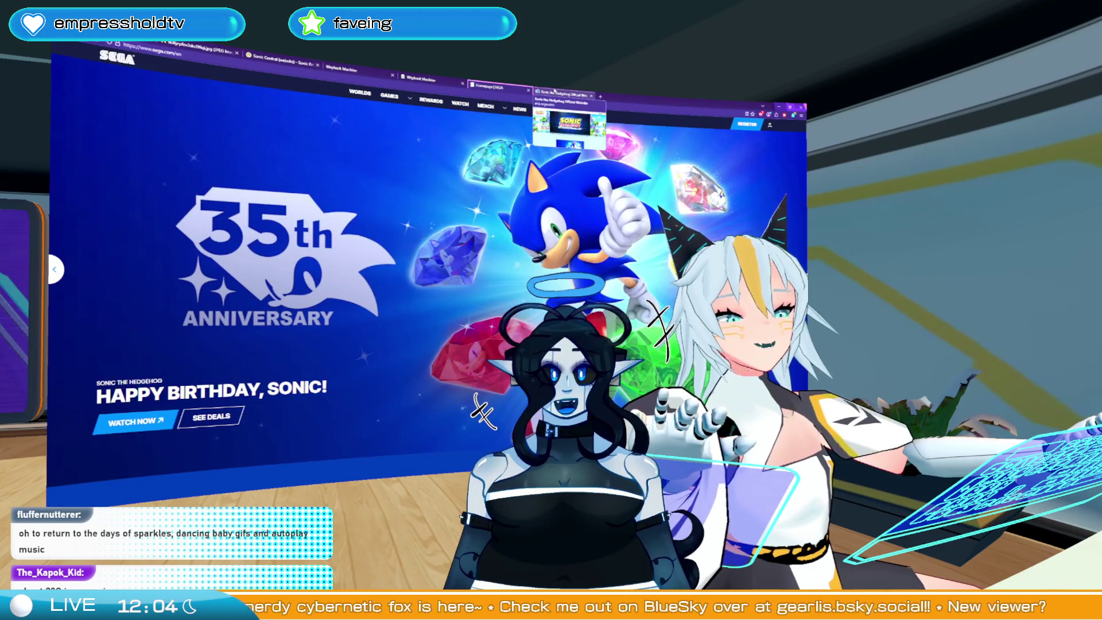
pyautogui.click(554, 90)
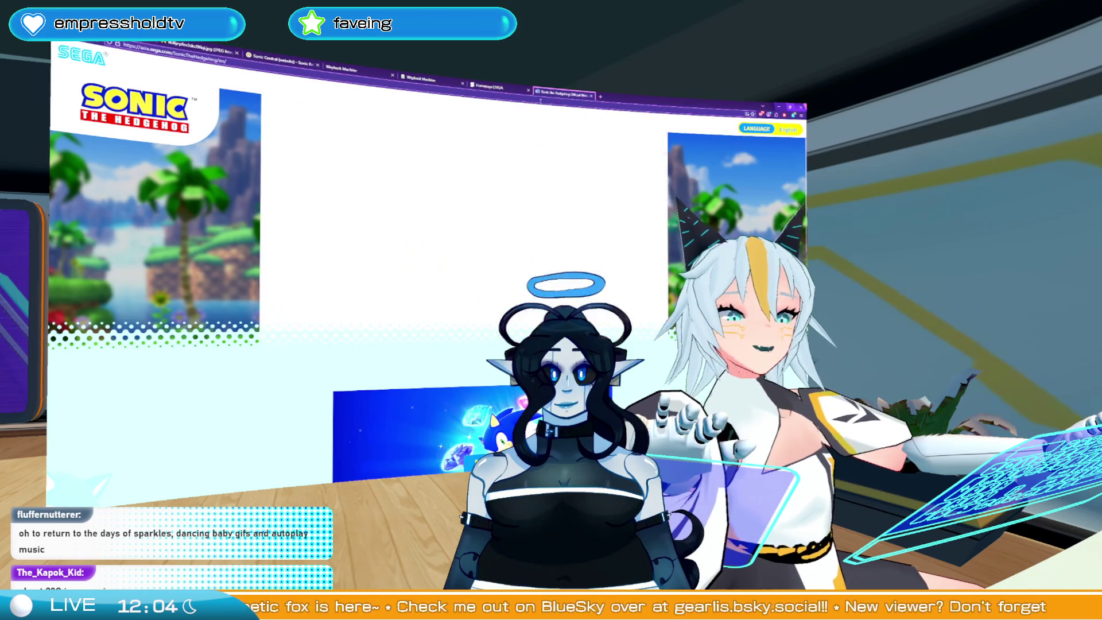
pyautogui.hotkey('alt', 'Tab')
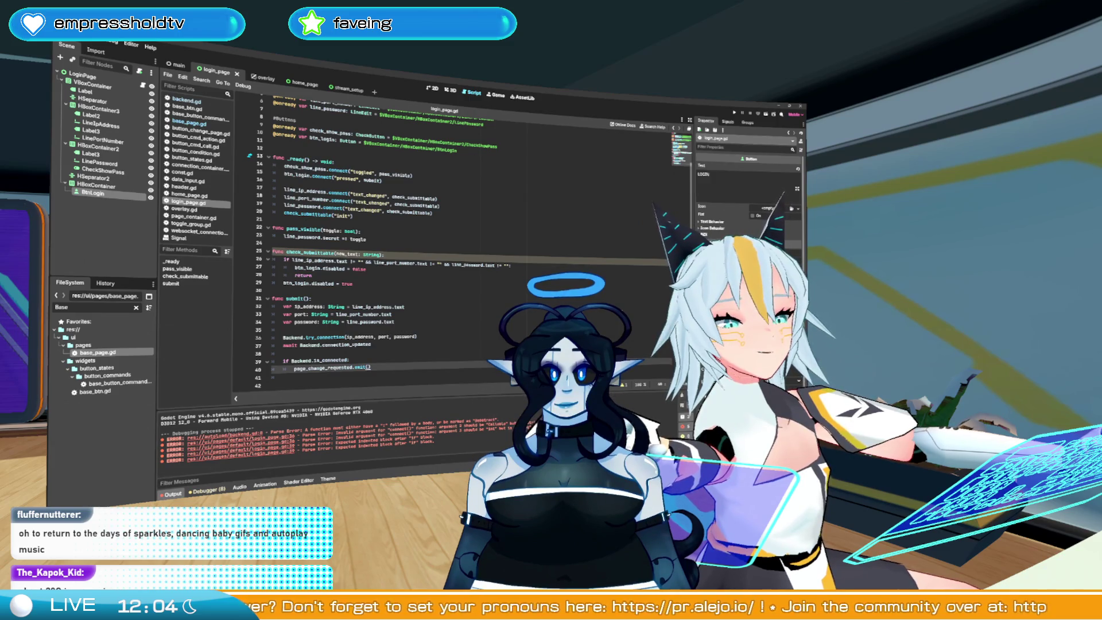
# - Bring up the Sonic Chronicles wiki page full-screen and scroll to Regional Differences
pyautogui.hotkey('alt', 'Tab')
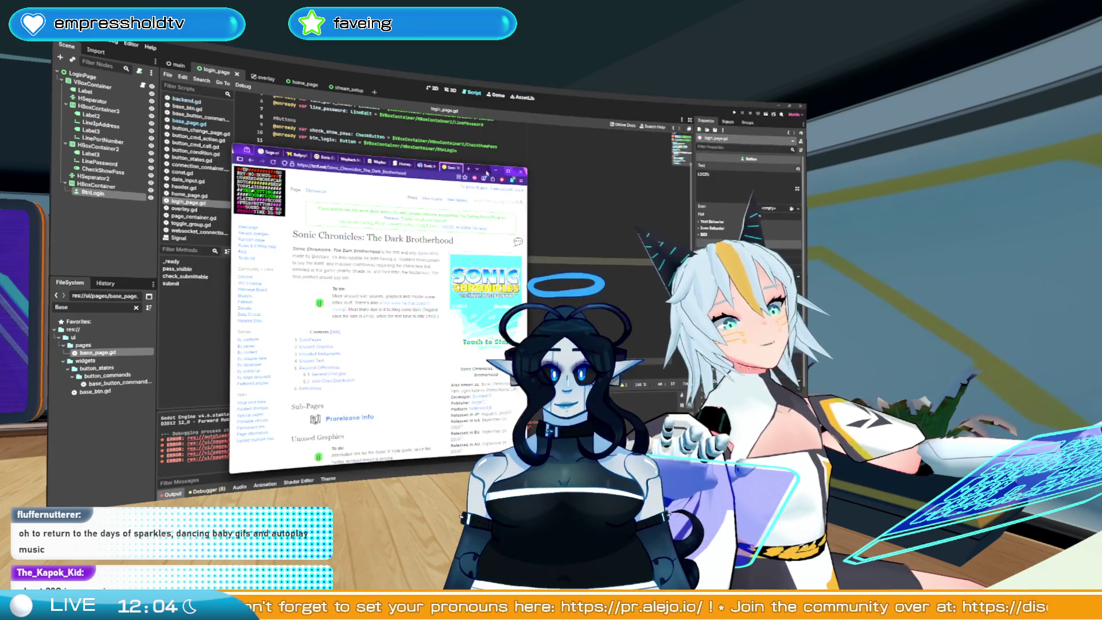
pyautogui.press('super+Up')
pyautogui.scroll(-4, 367, 251)
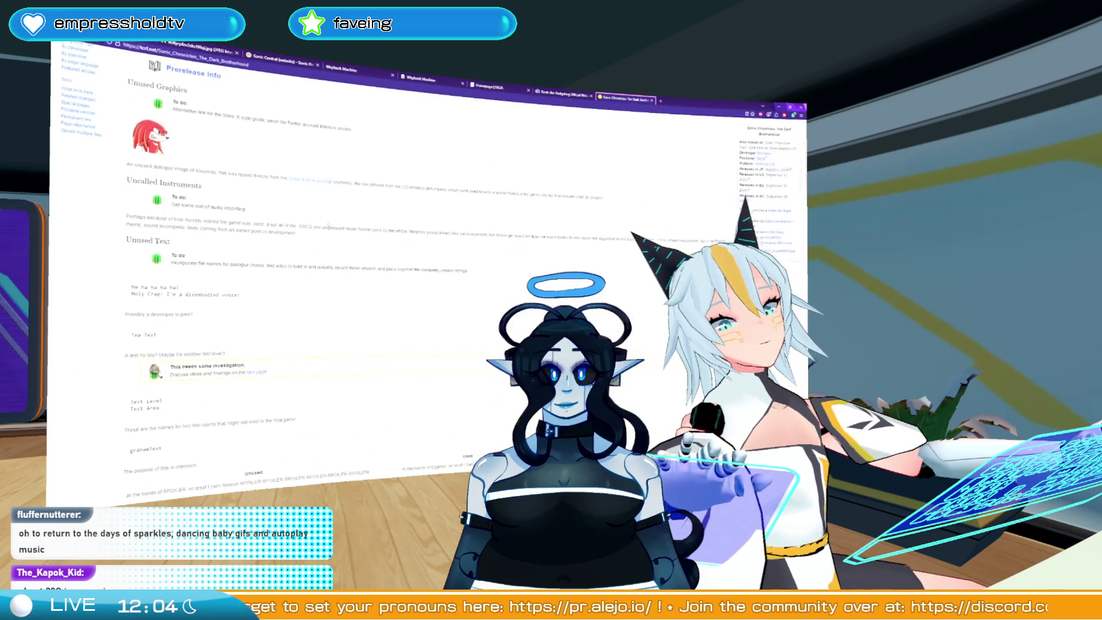
pyautogui.scroll(3, 383, 248)
pyautogui.scroll(1, 383, 248)
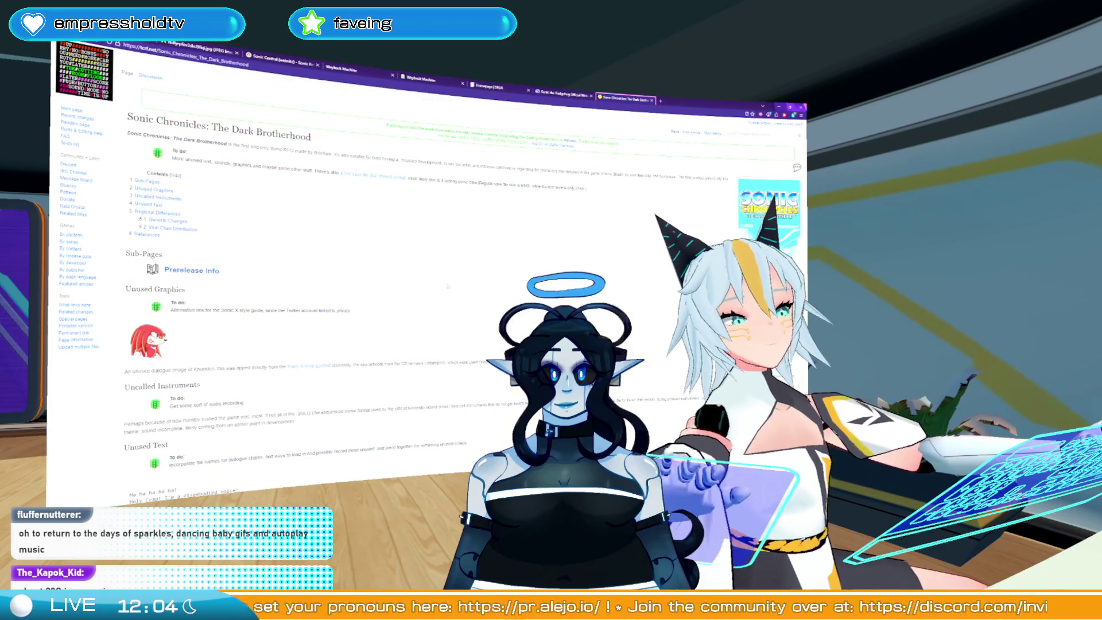
pyautogui.scroll(-15, 397, 280)
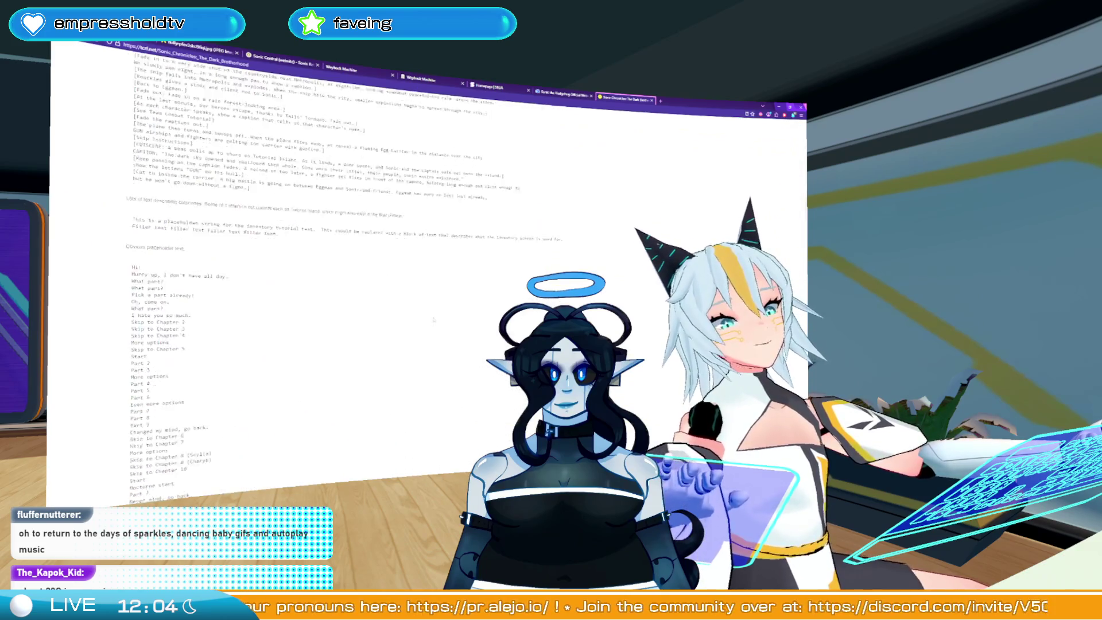
pyautogui.scroll(-5, 362, 295)
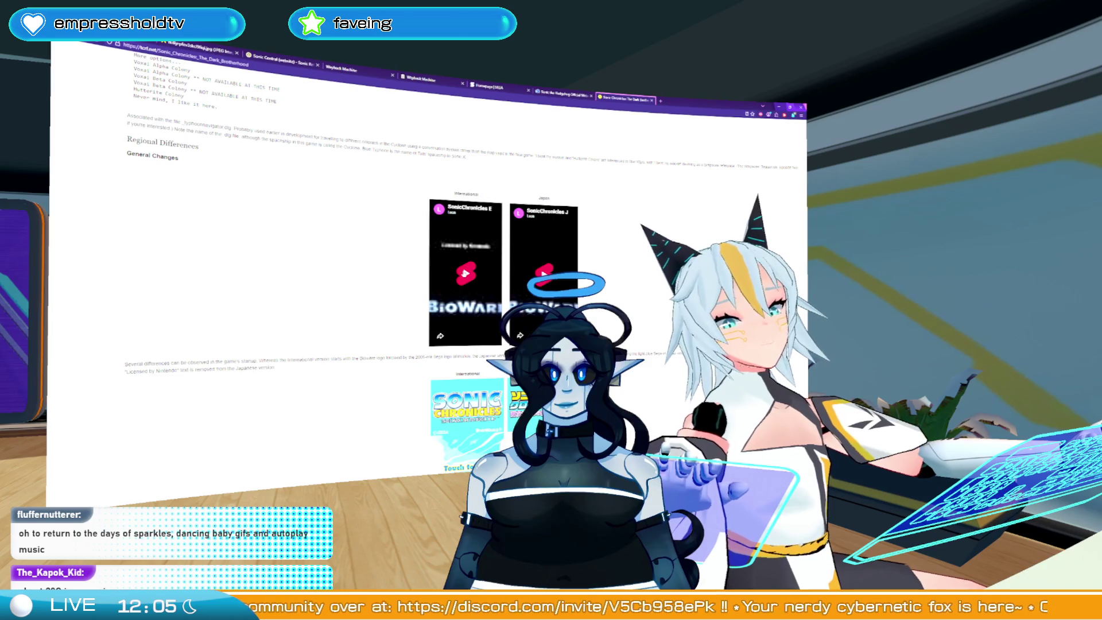
# - Play the first and Japan startup clips, pause the Japan one, then return to Godot
pyautogui.click(465, 274)
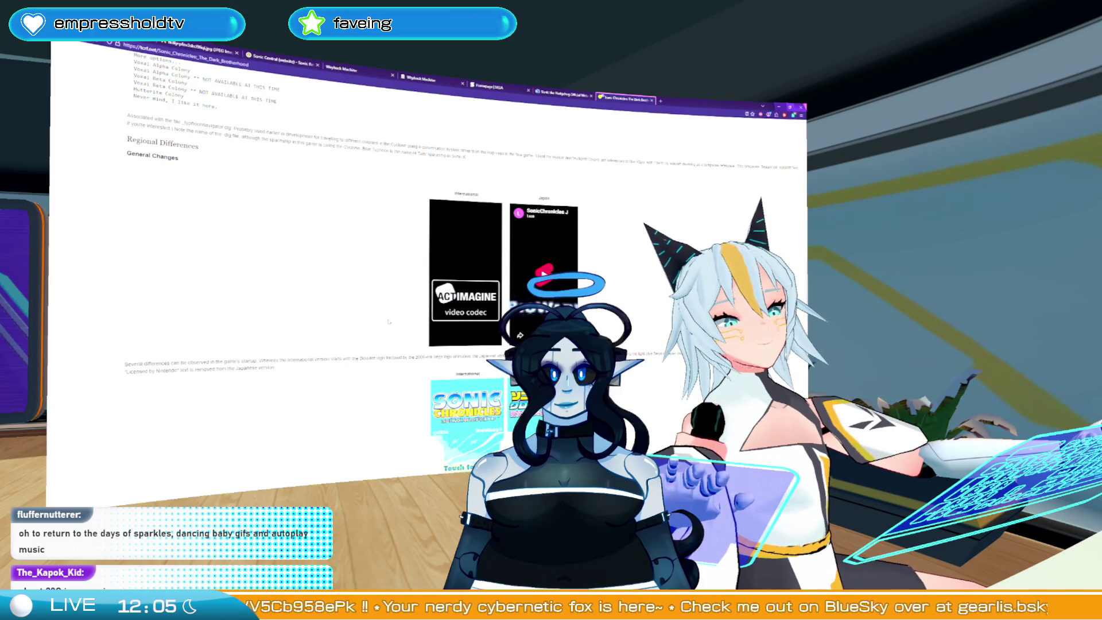
pyautogui.click(544, 273)
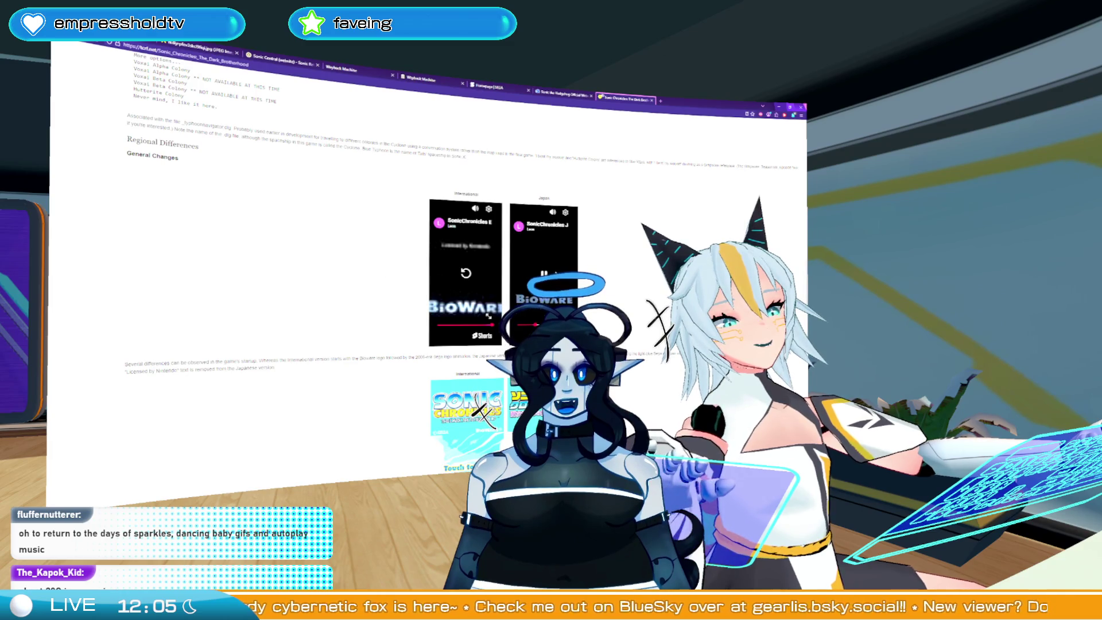
pyautogui.click(517, 326)
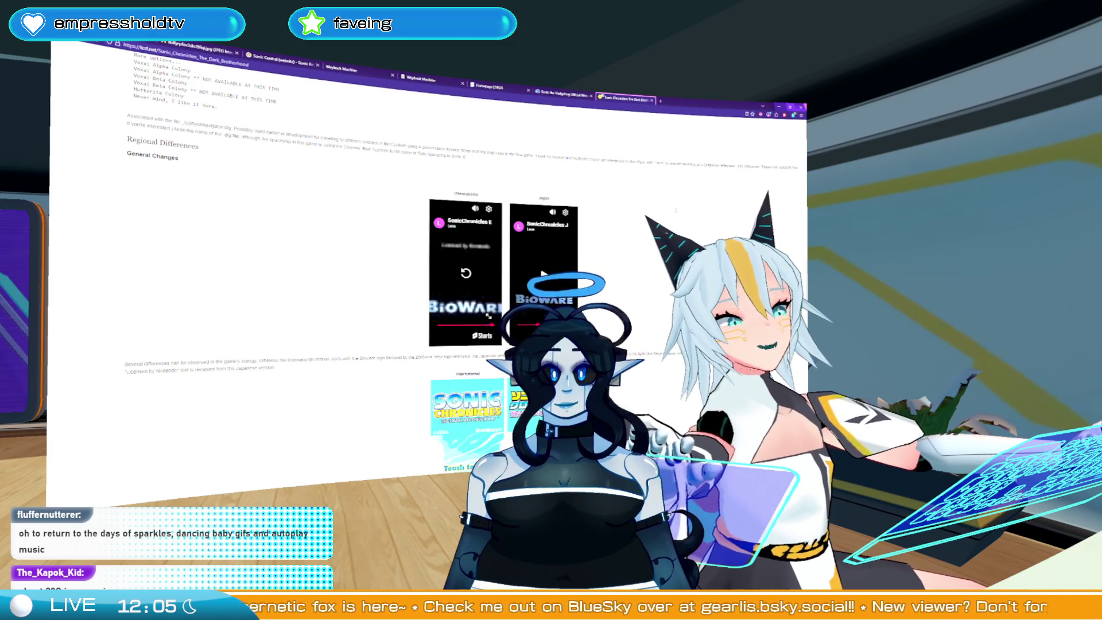
pyautogui.scroll(-10, 436, 287)
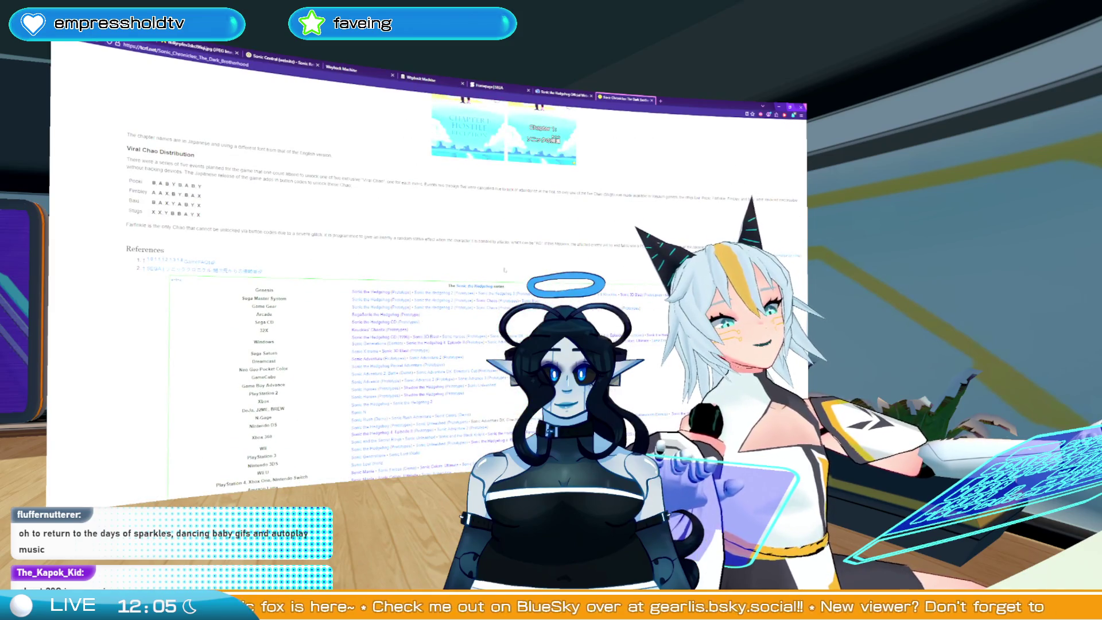
pyautogui.scroll(10, 425, 287)
pyautogui.hotkey('alt', 'Tab')
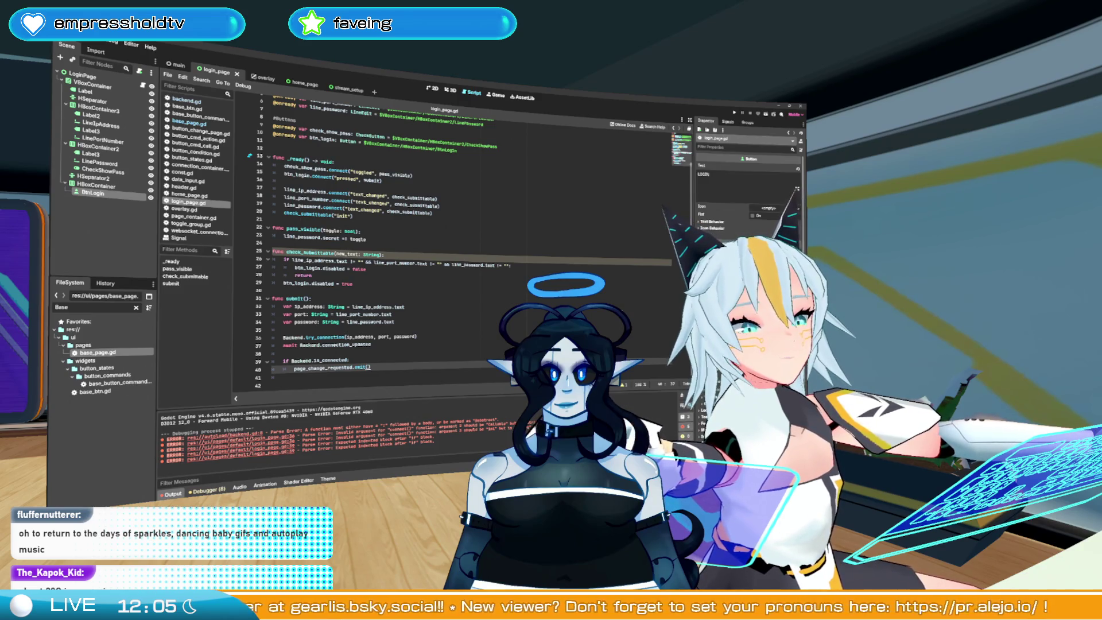
# - Maximise the Phantasy Star Portable 2 wiki page, scroll to its Japan/International SEGA logos, then open the logo image results
pyautogui.hotkey('alt', 'Tab')
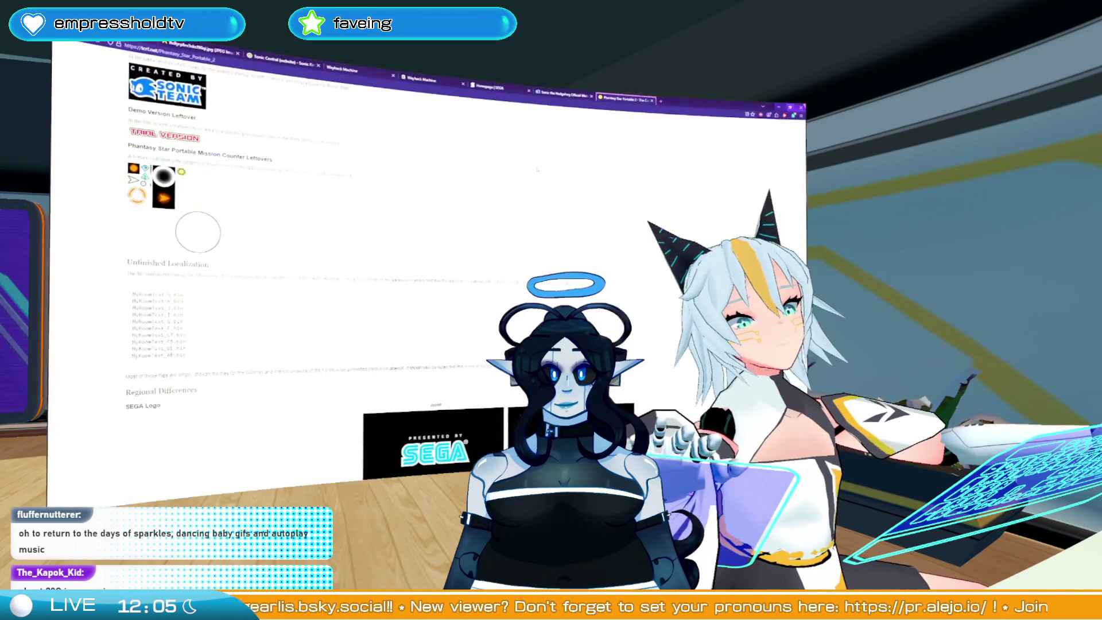
pyautogui.doubleClick(560, 171)
pyautogui.scroll(3, 539, 171)
pyautogui.scroll(-3, 534, 168)
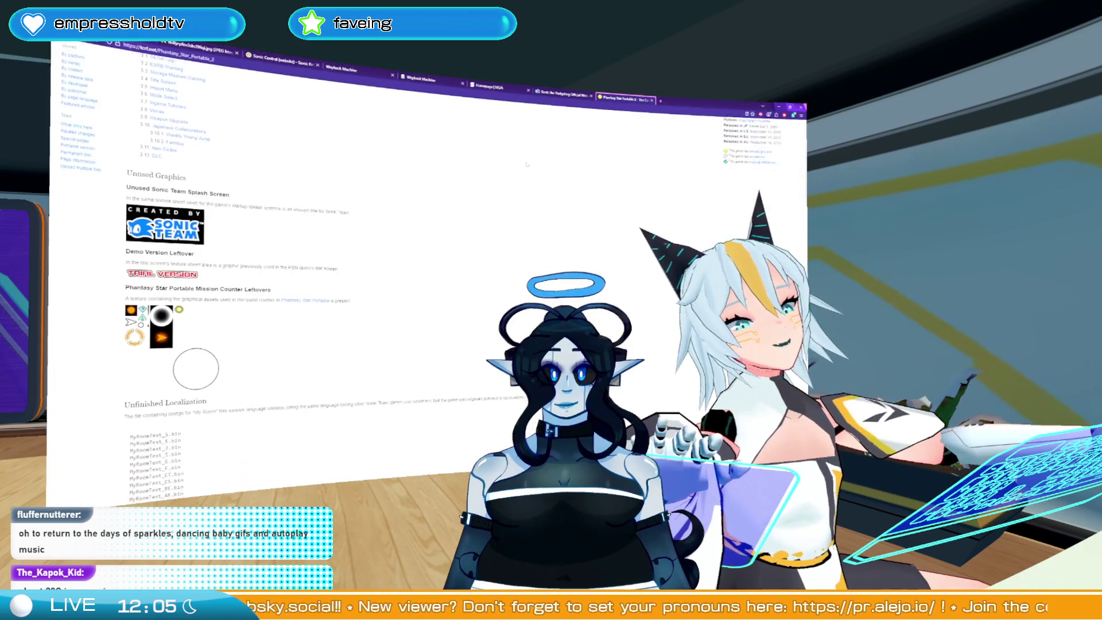
pyautogui.scroll(3, 526, 164)
pyautogui.scroll(-10, 526, 164)
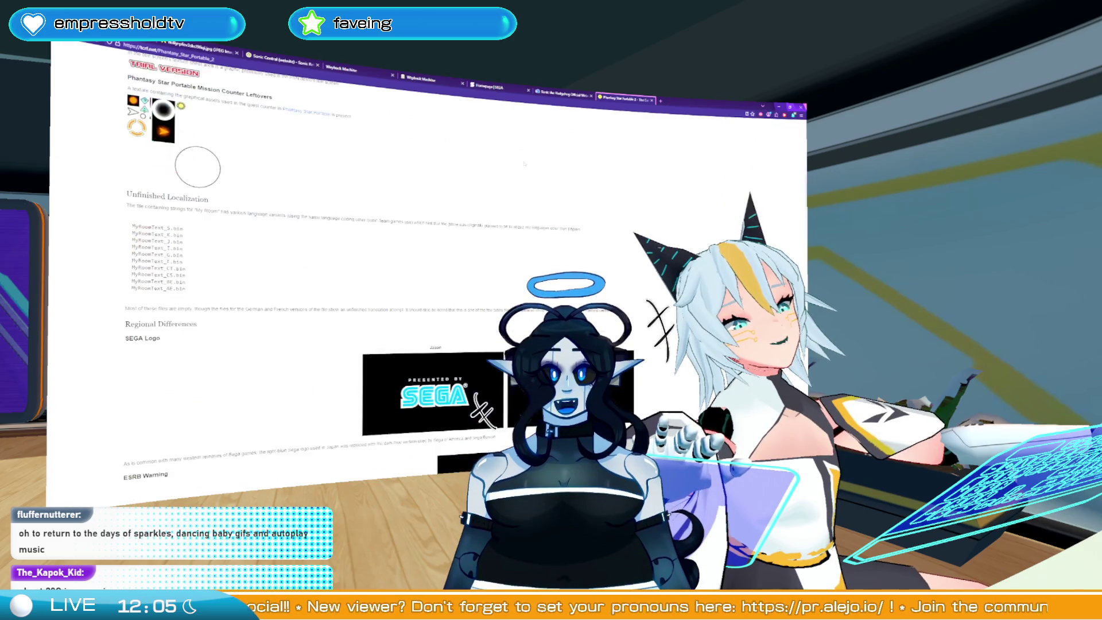
pyautogui.scroll(-3, 520, 159)
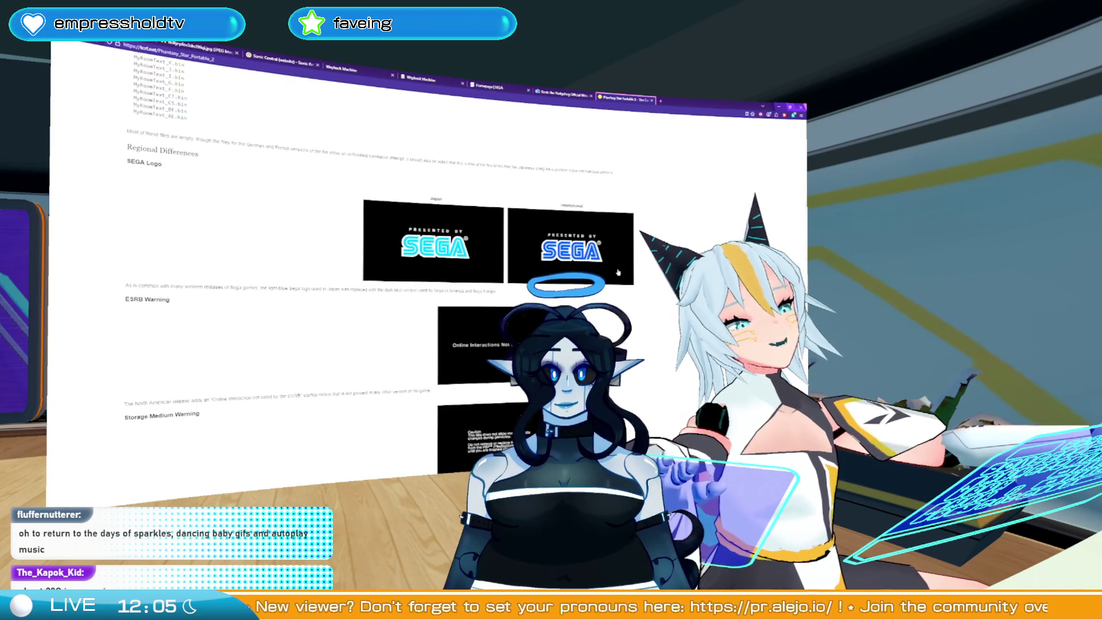
pyautogui.scroll(2, 518, 157)
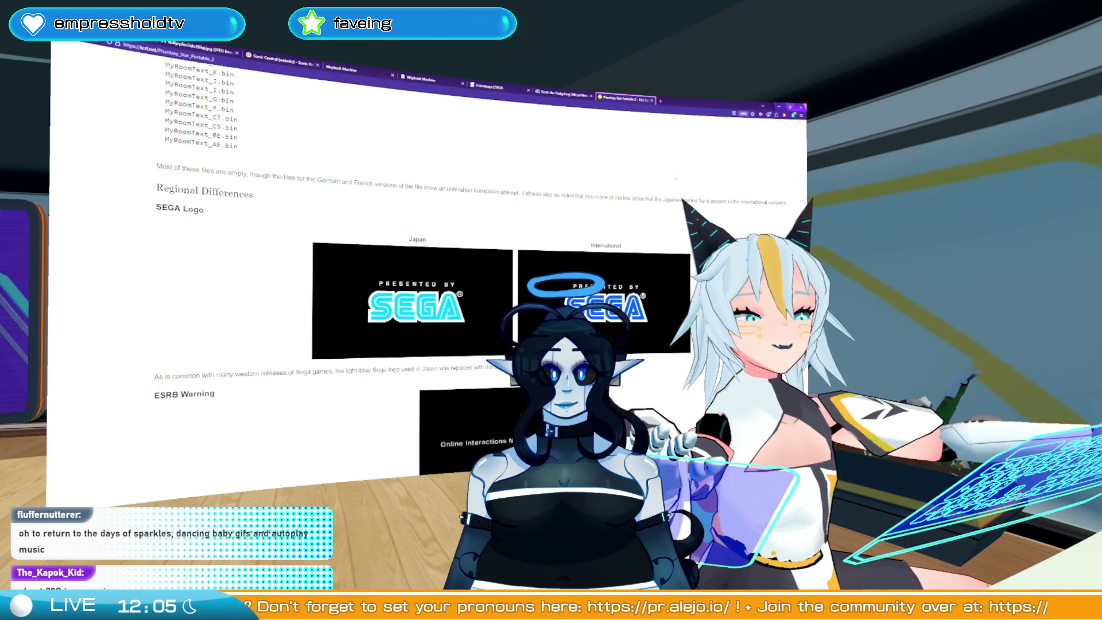
pyautogui.scroll(1, 676, 178)
pyautogui.scroll(-3, 676, 175)
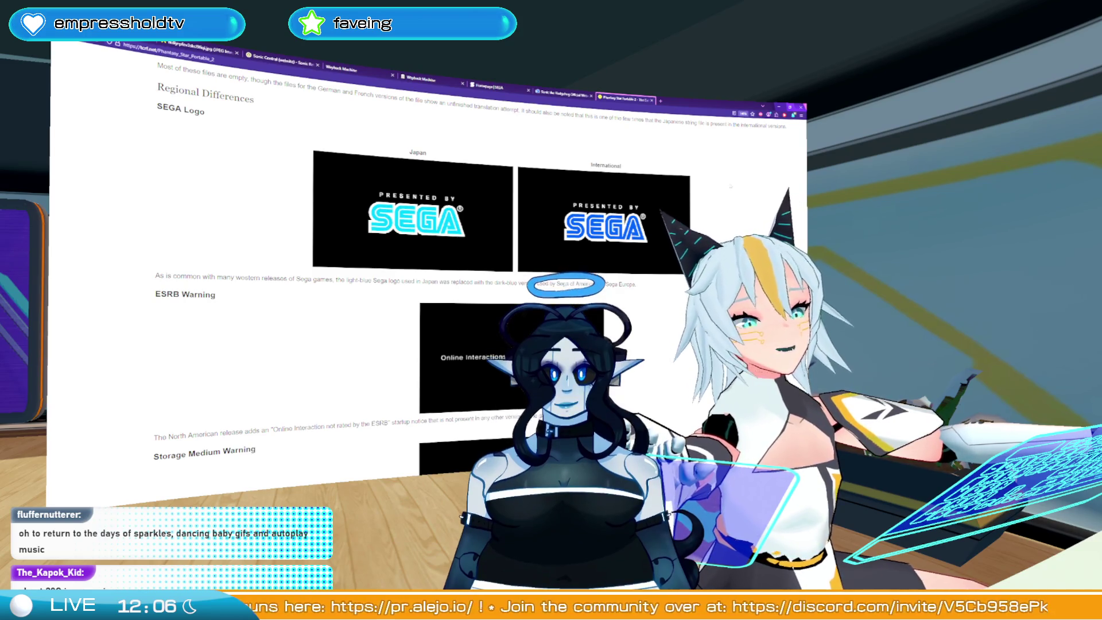
pyautogui.scroll(-3, 730, 185)
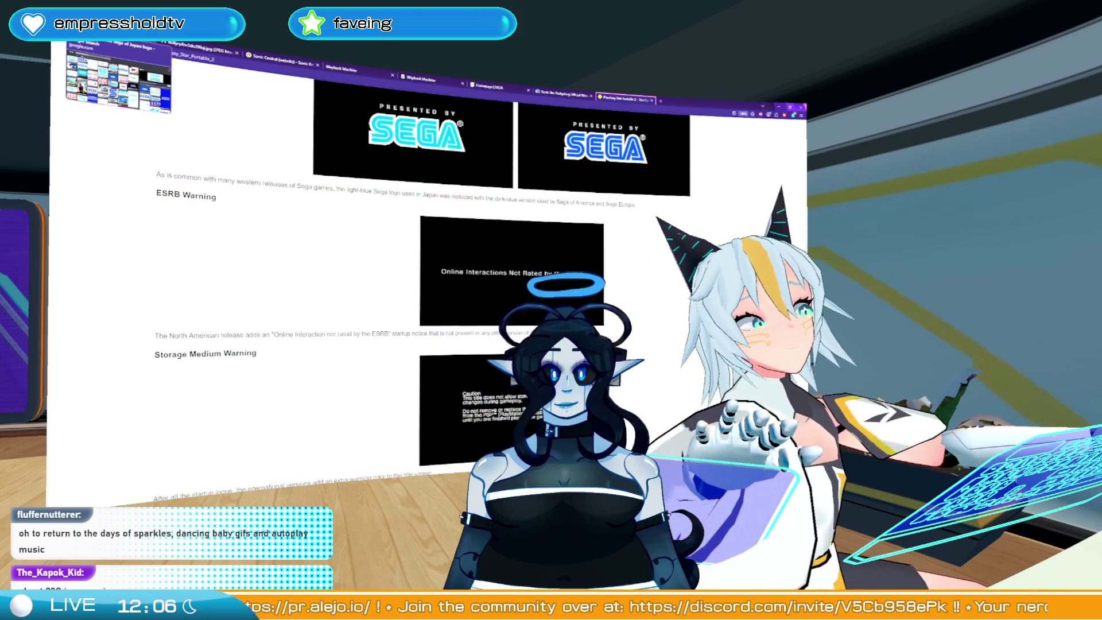
pyautogui.click(121, 44)
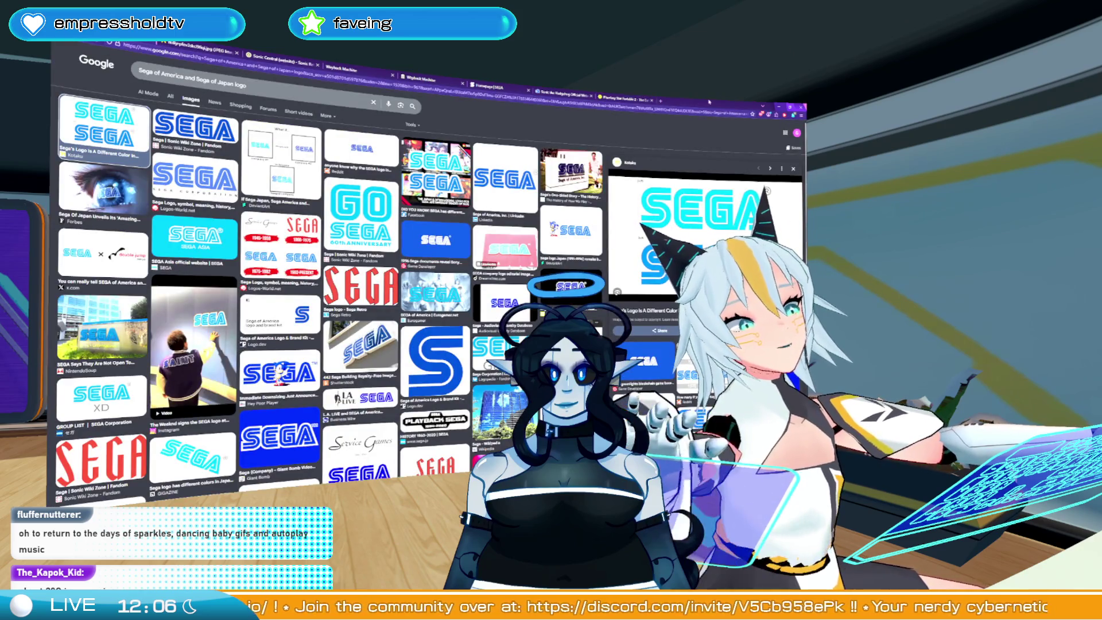
# - Maximise Chrome, extend the search to 'Sega Master System us box', and preview a box image
pyautogui.hotkey('alt', 'Tab')
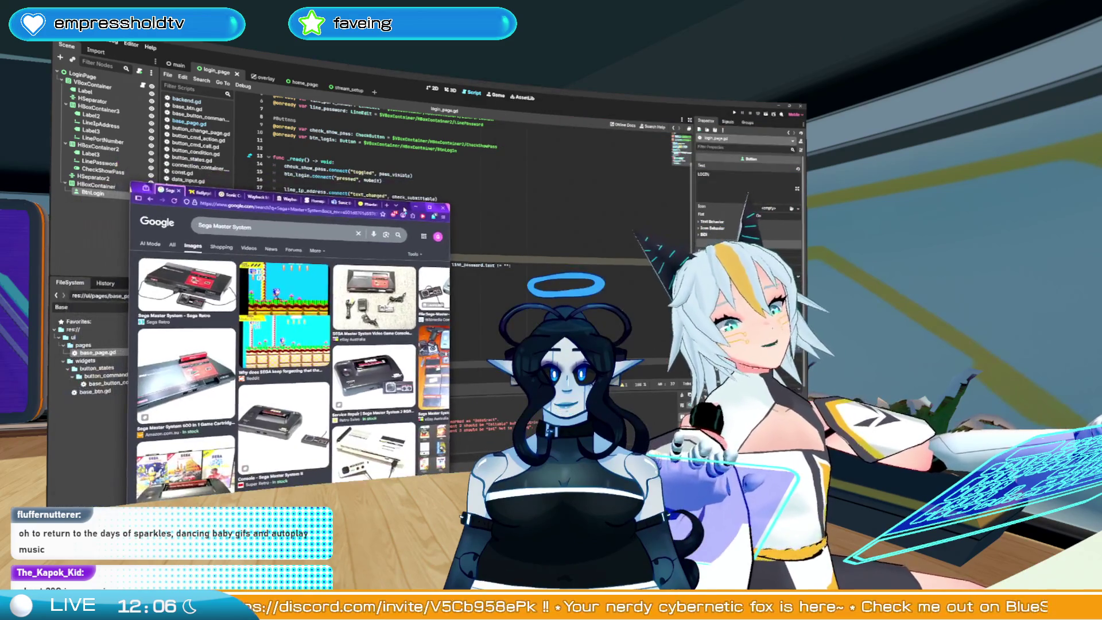
pyautogui.doubleClick(403, 208)
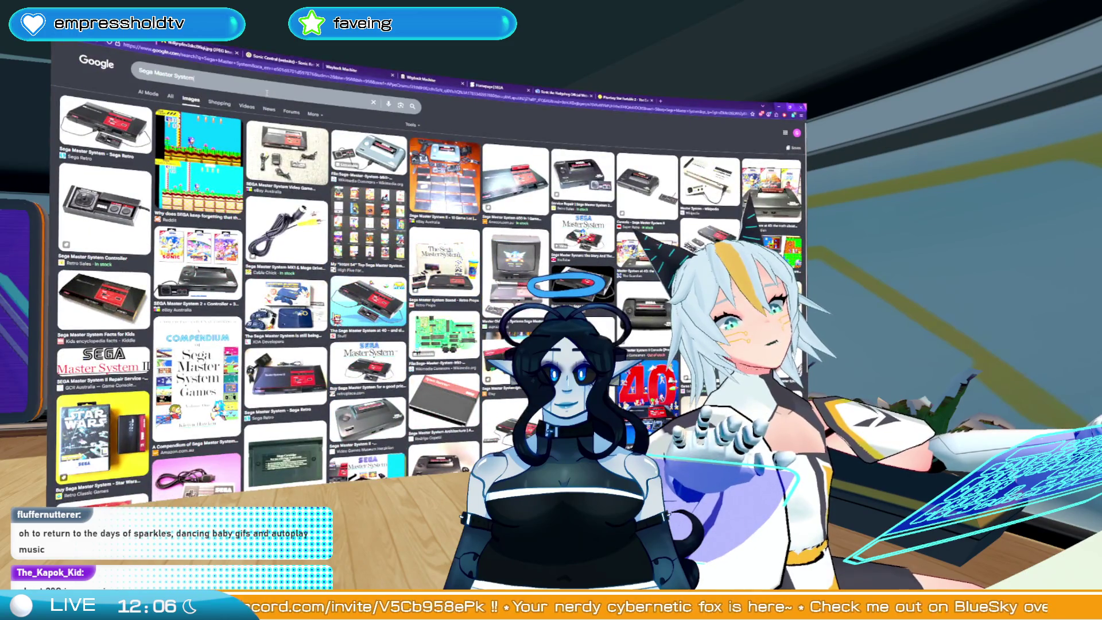
pyautogui.click(267, 92)
pyautogui.write('us box')
pyautogui.press('Return')
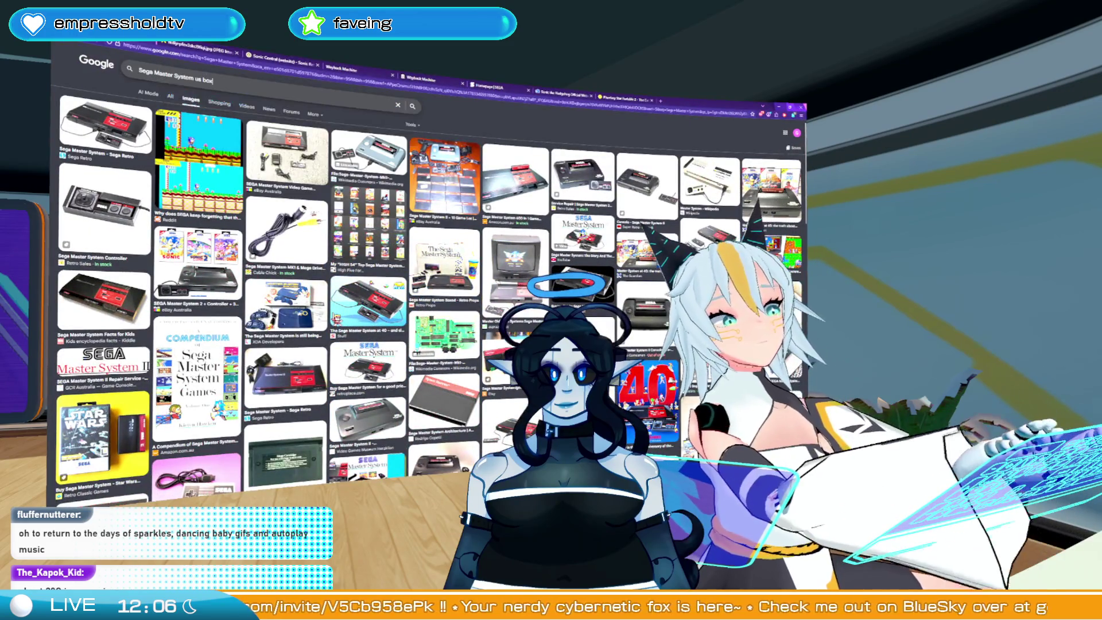
pyautogui.click(336, 386)
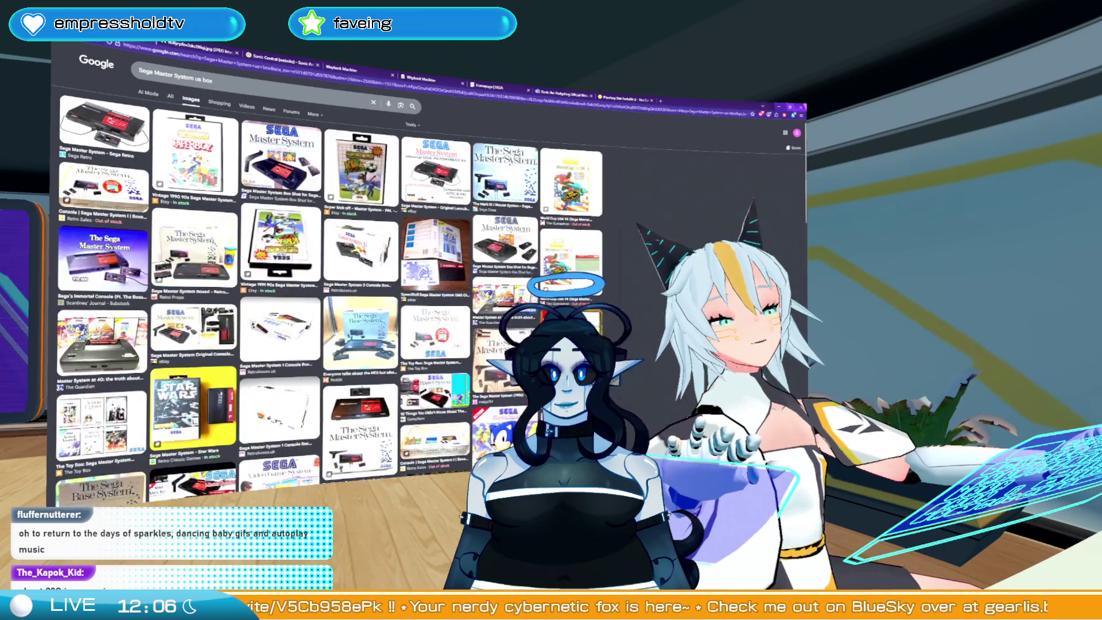
pyautogui.click(238, 86)
# - Replace the Google Images query with 'Sega Mark III box' and run it
pyautogui.hotkey('ctrl', 'a')
pyautogui.write('Sega Mar')
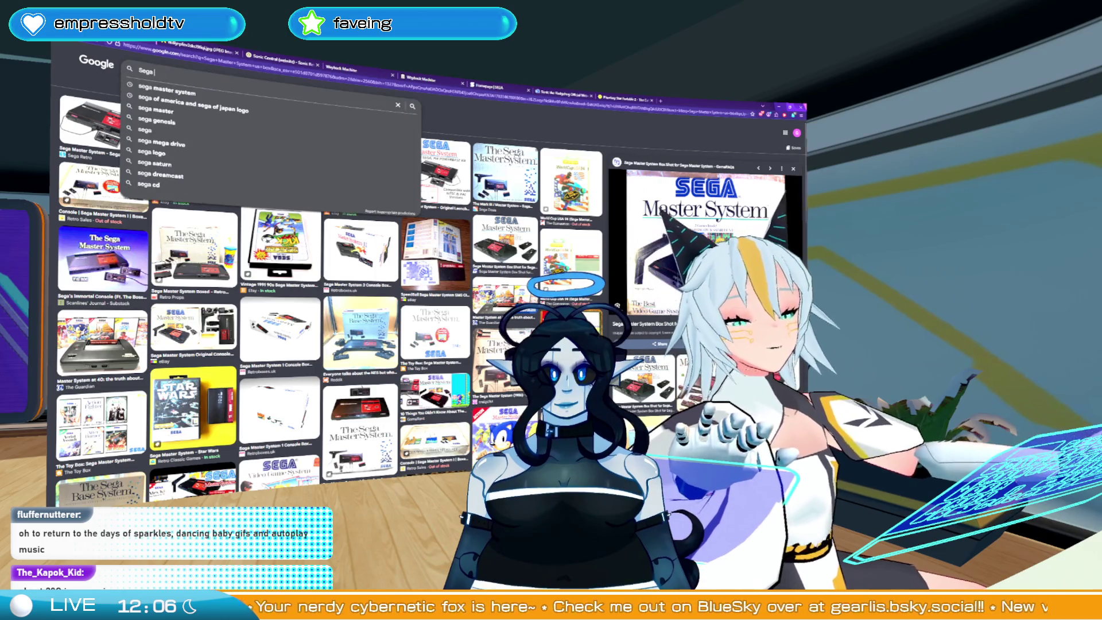
pyautogui.write('k III ')
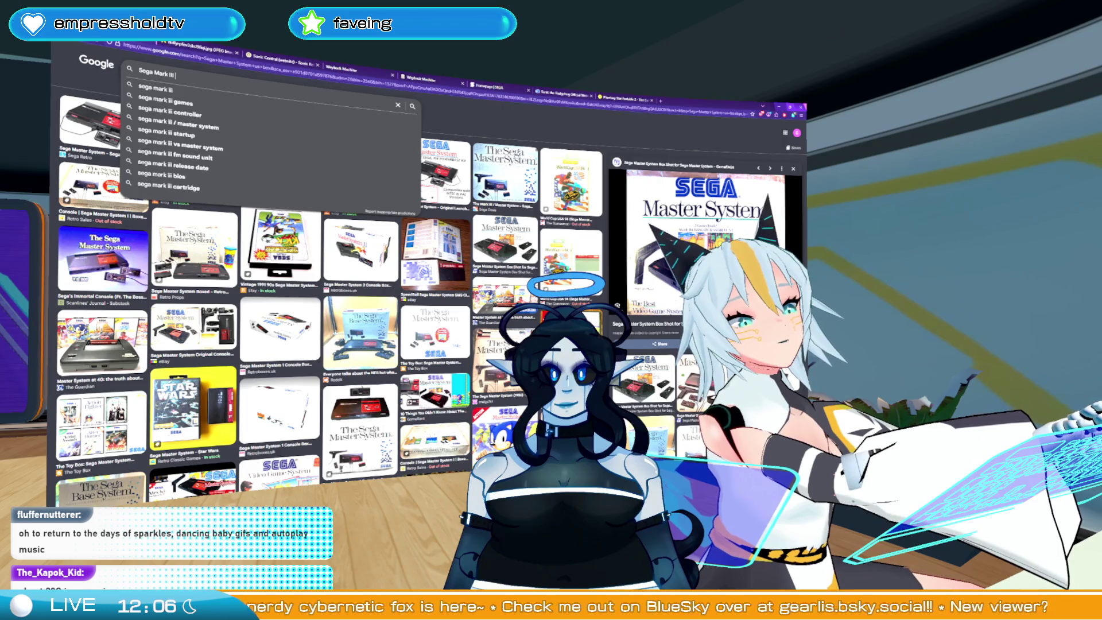
pyautogui.write('box')
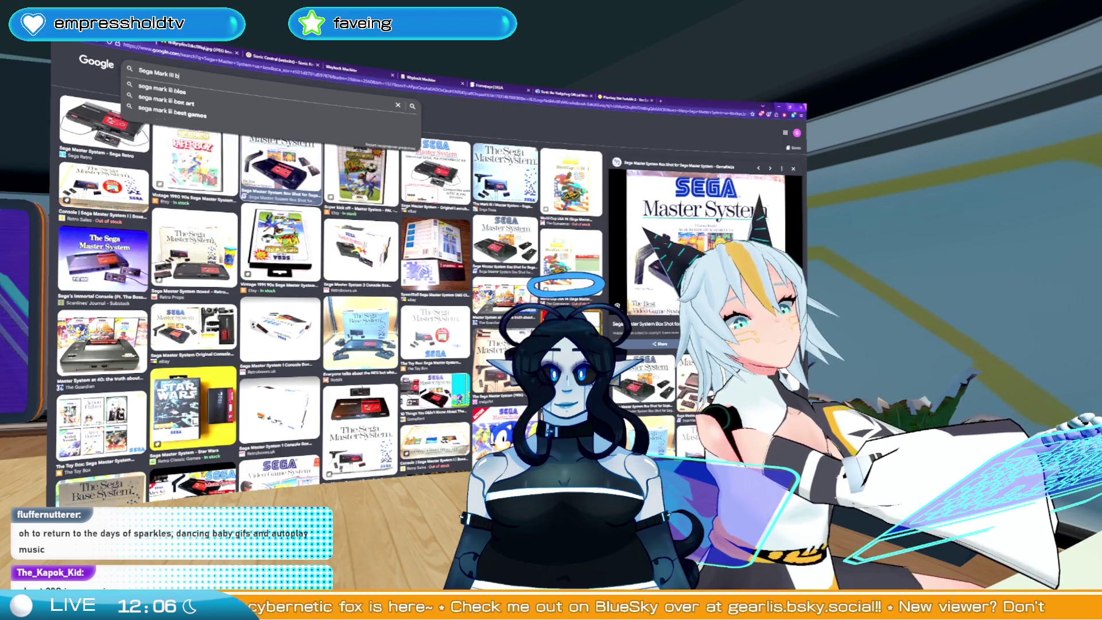
pyautogui.press('Return')
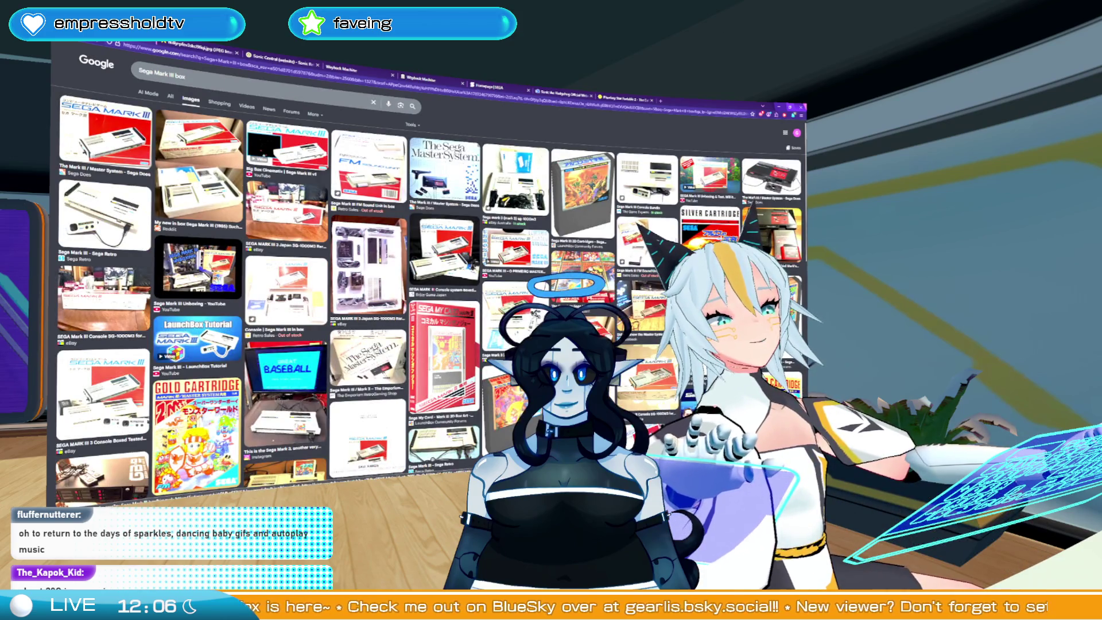
# - Preview five Sega Mark III images, then shrink the browser aside to reveal Godot's login_page.gd
pyautogui.click(287, 149)
pyautogui.click(575, 201)
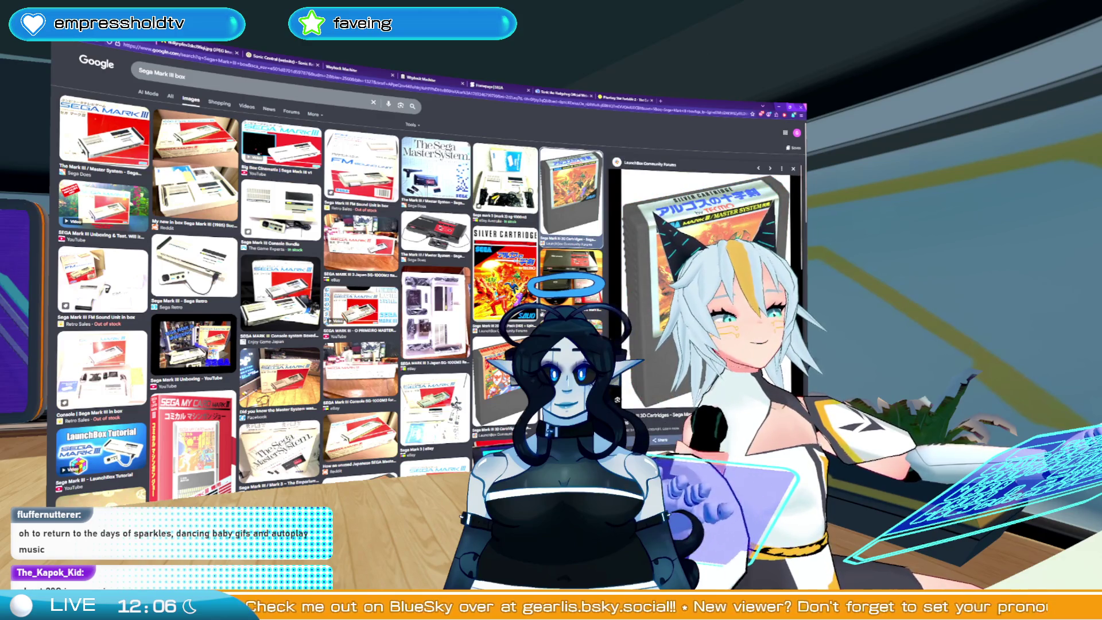
pyautogui.click(194, 266)
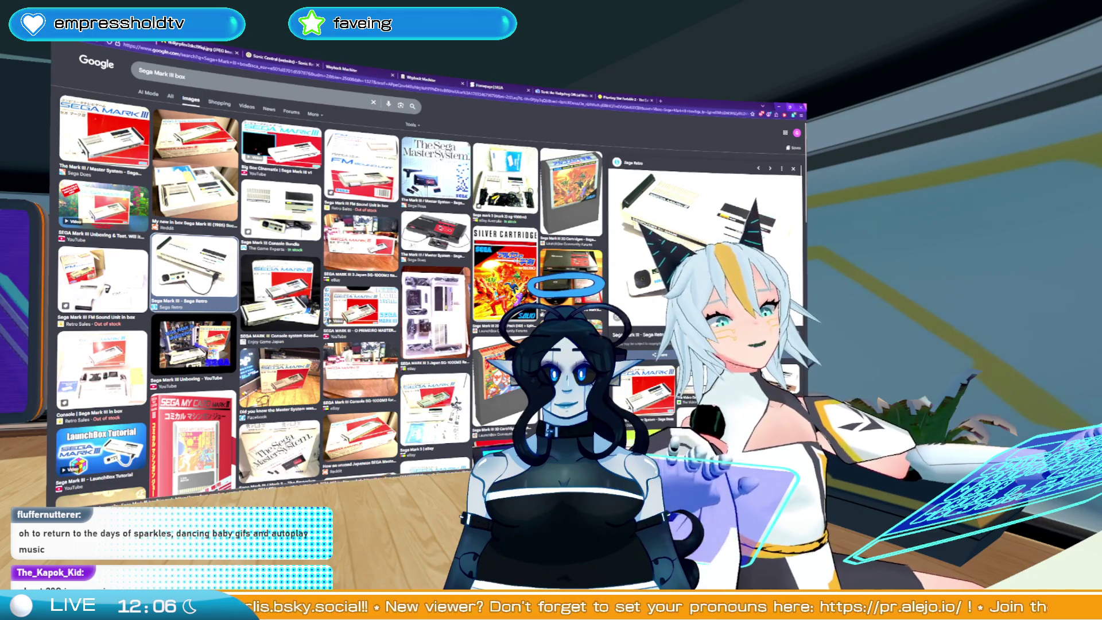
pyautogui.click(435, 233)
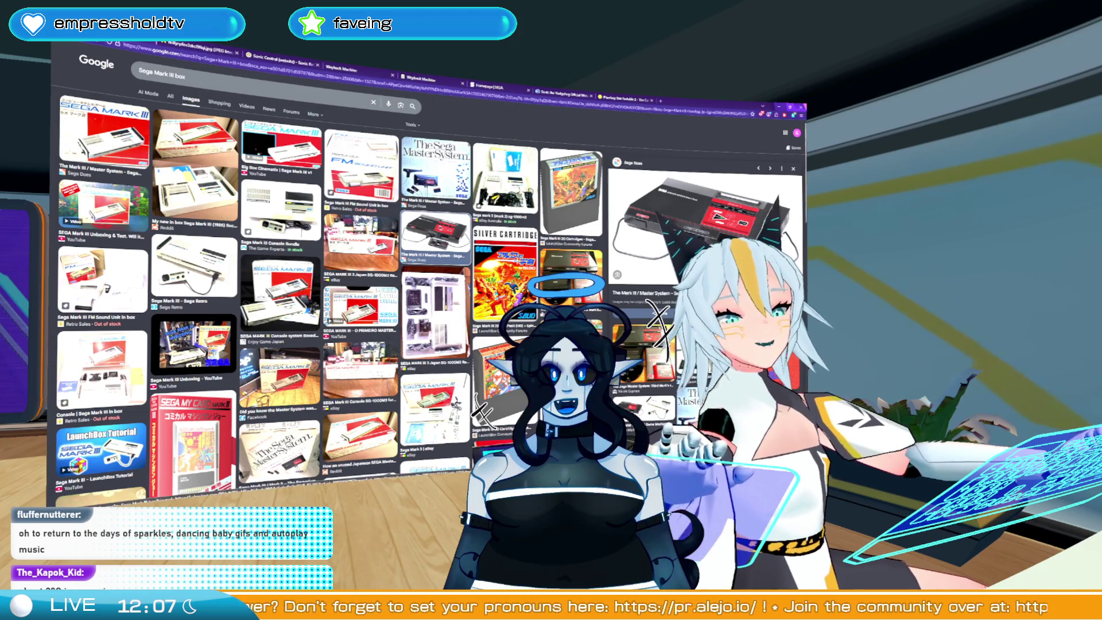
pyautogui.click(505, 184)
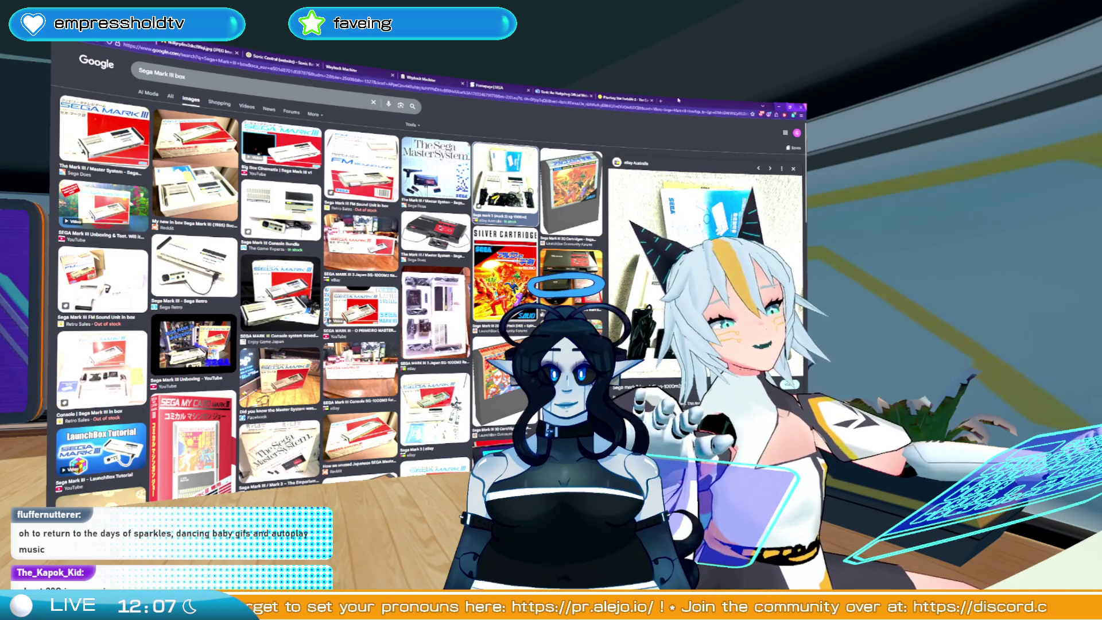
pyautogui.moveTo(678, 99); pyautogui.dragTo(807, 118)
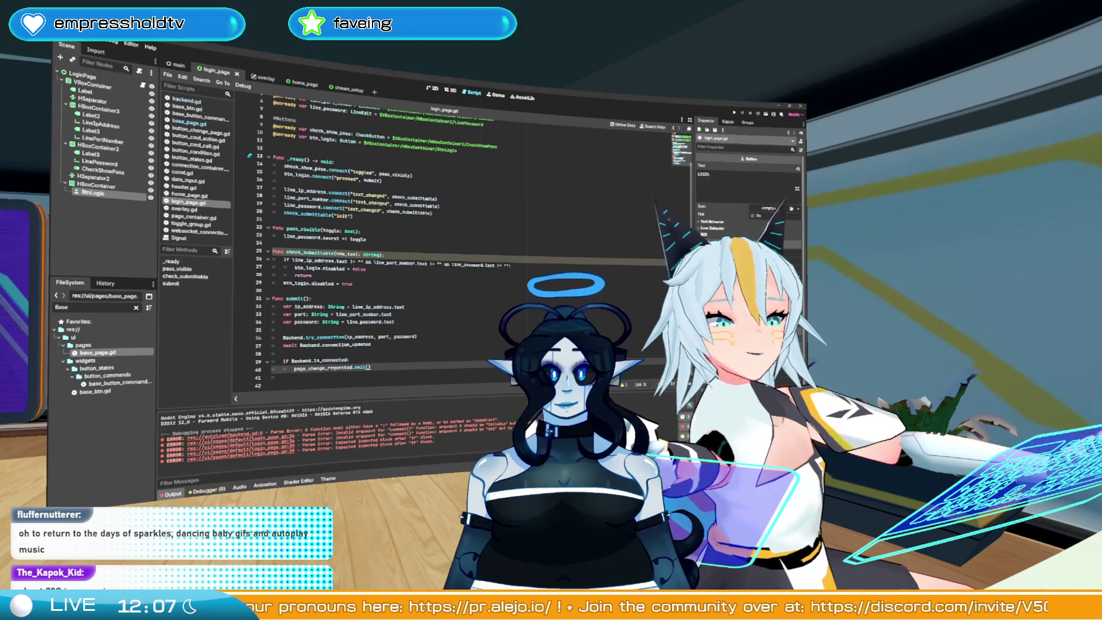